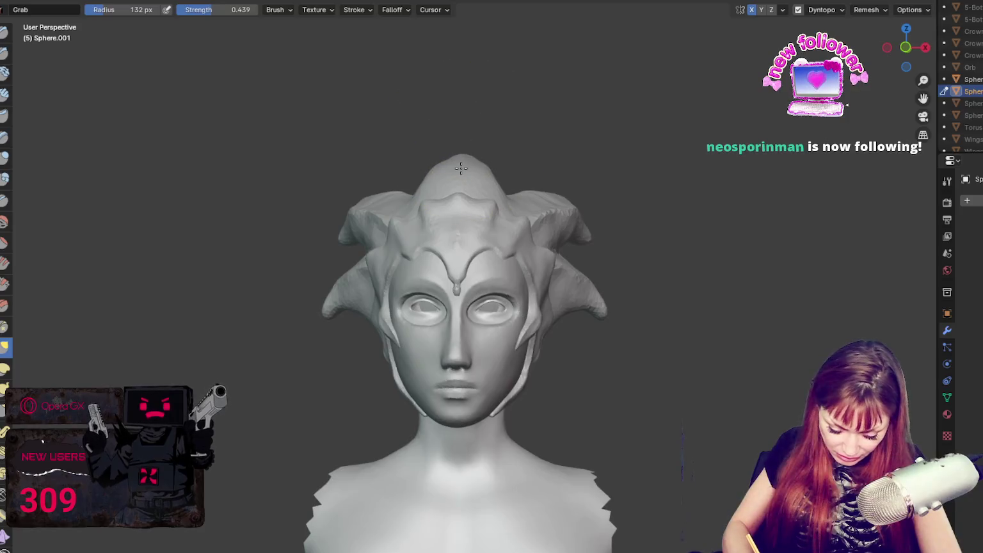
Step: Pull the top horn's upper contour outward, then shrink the Grab brush to about 102 px
middle_click_drag(617, 169, 619, 172)
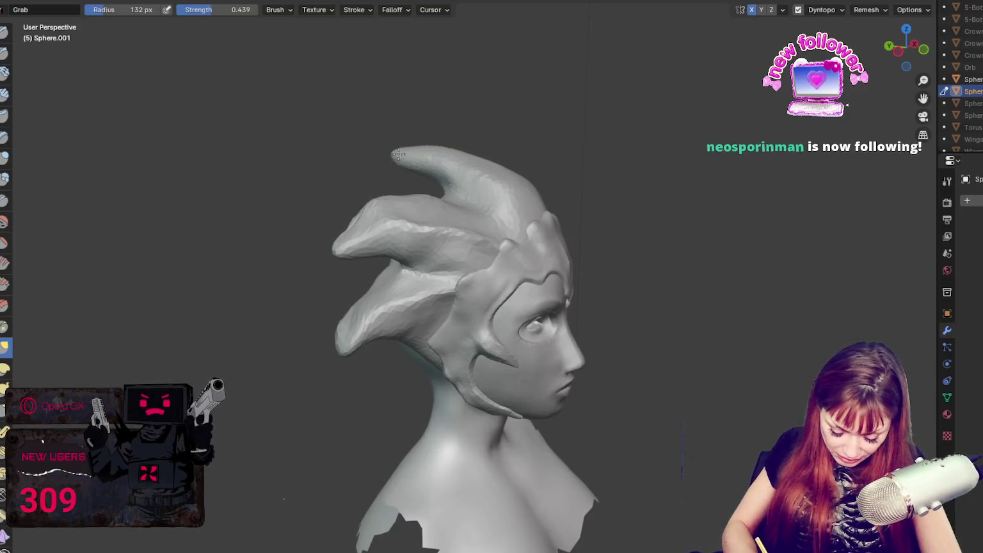
left_click_drag(417, 176, 428, 162)
key("f")
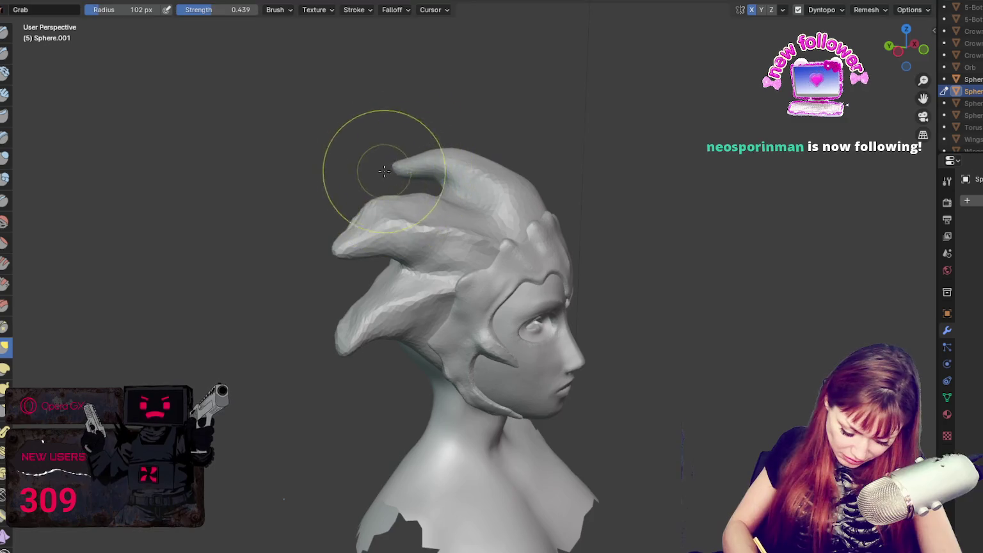
mouse_move(378, 168)
middle_mouse_down()
mouse_move(381, 180)
mouse_move(429, 162)
middle_mouse_up()
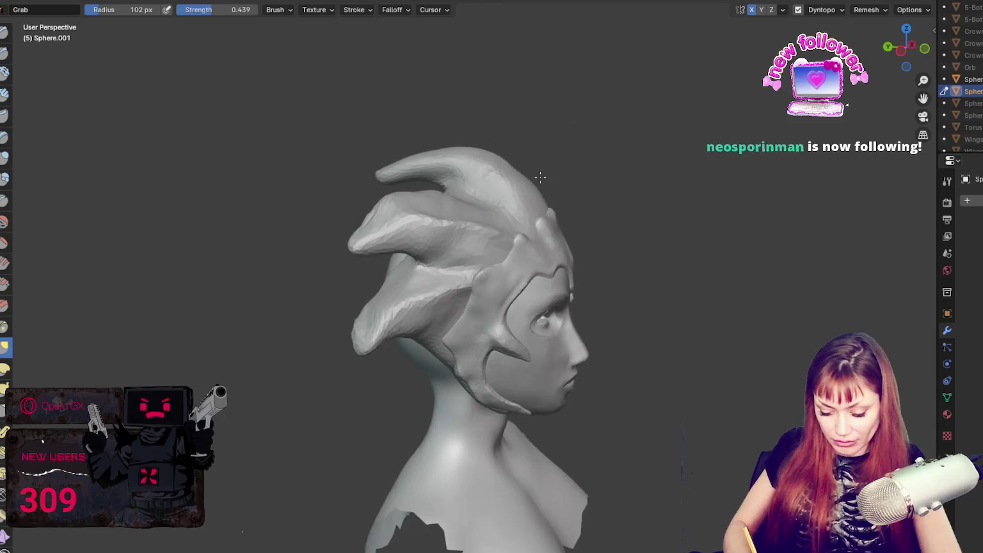
Step: Reshape the upper right hair strand and the top peak, then set the brush to 67 px and then 95 px
mouse_move(400, 193)
middle_mouse_down()
mouse_move(625, 199)
mouse_move(551, 192)
middle_mouse_up()
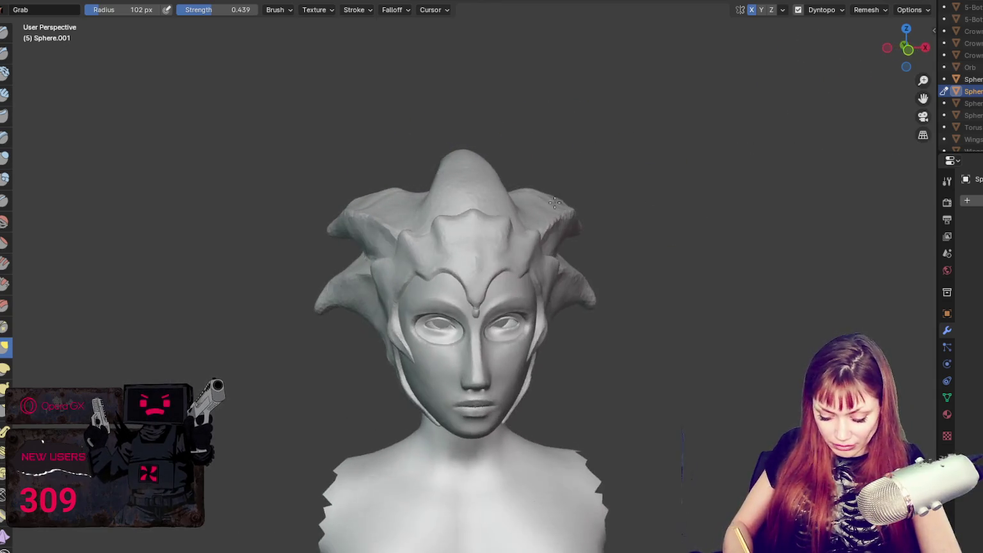
left_click_drag(548, 212, 563, 221)
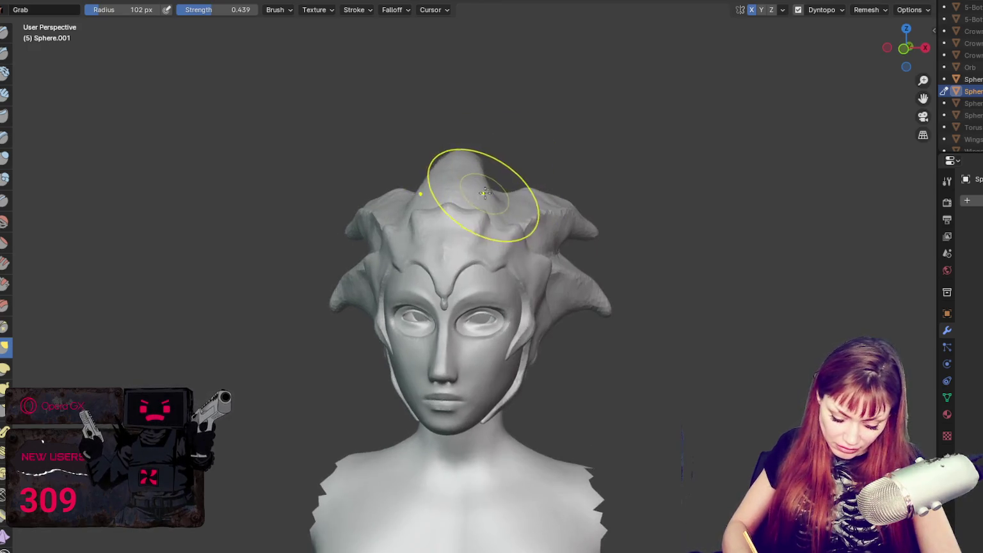
mouse_move(527, 204)
middle_mouse_down()
mouse_move(620, 208)
mouse_move(437, 191)
mouse_move(478, 165)
mouse_move(506, 174)
mouse_move(588, 171)
middle_mouse_up()
key("f")
left_click(438, 191)
key("f")
left_click(449, 191)
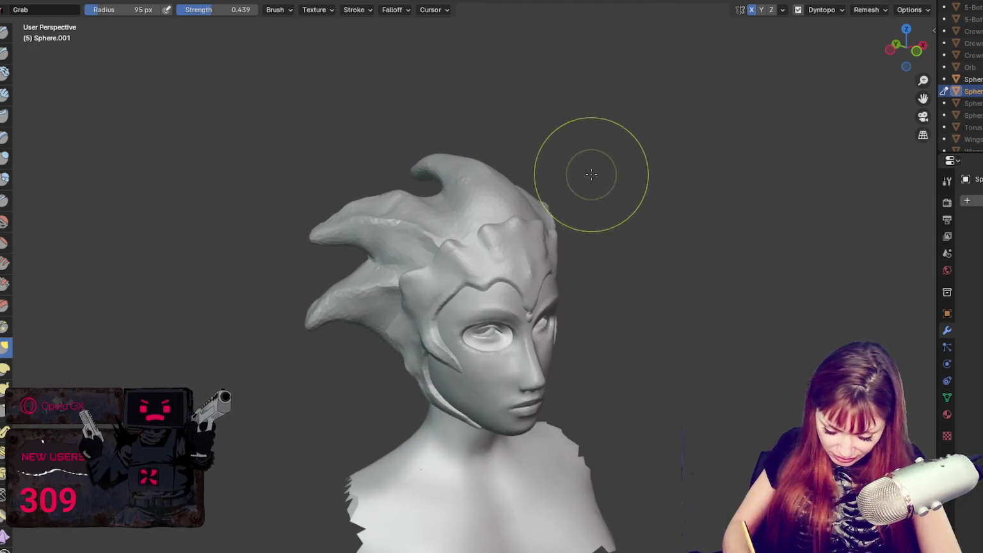
scroll(669, 156, "down", 3)
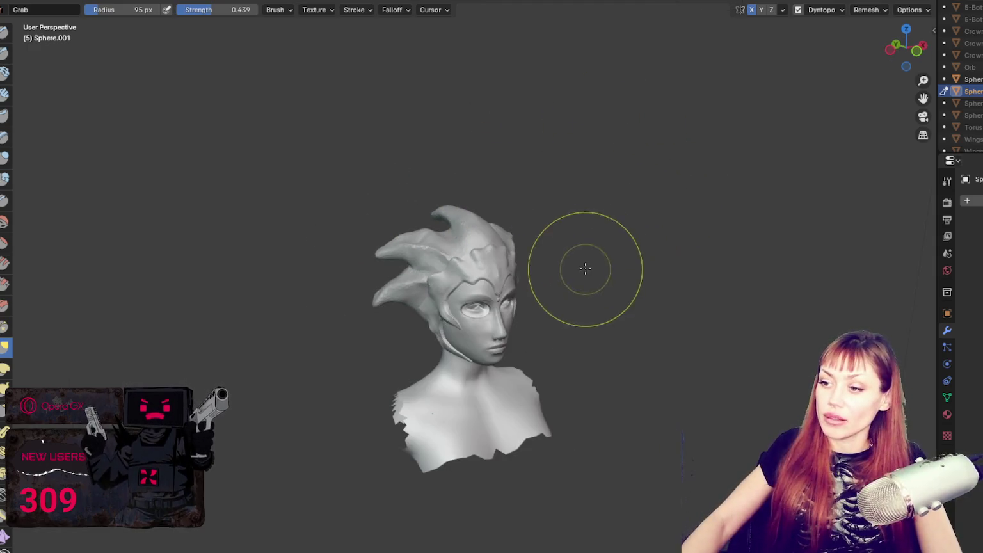
middle_click_drag(584, 267, 619, 222)
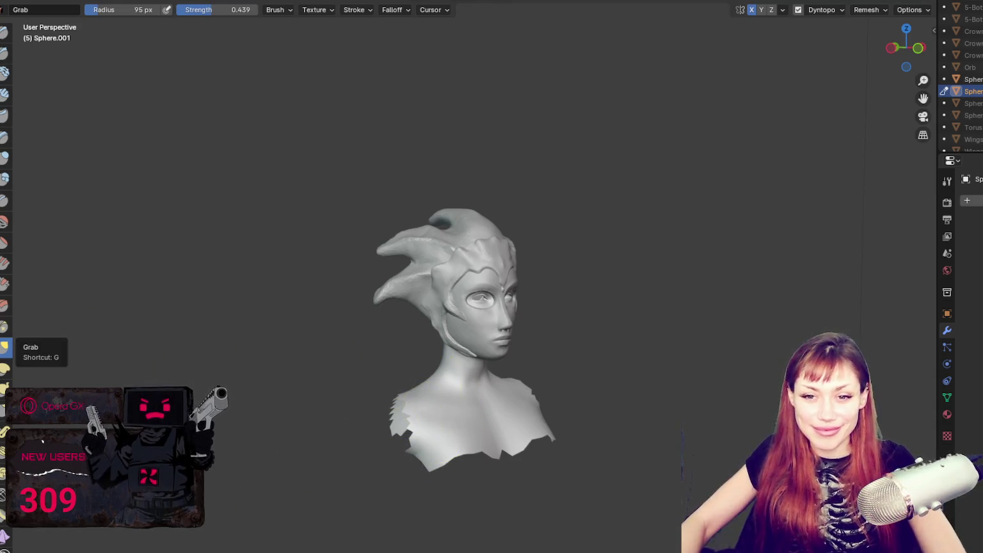
mouse_move(374, 406)
middle_mouse_down()
mouse_move(372, 361)
mouse_move(577, 361)
mouse_move(288, 374)
mouse_move(341, 356)
mouse_move(423, 361)
middle_mouse_up()
Step: Switch sculpting from the hair to the head-and-mask Sphere
scroll(371, 360, "up", 2)
scroll(422, 360, "down", 2)
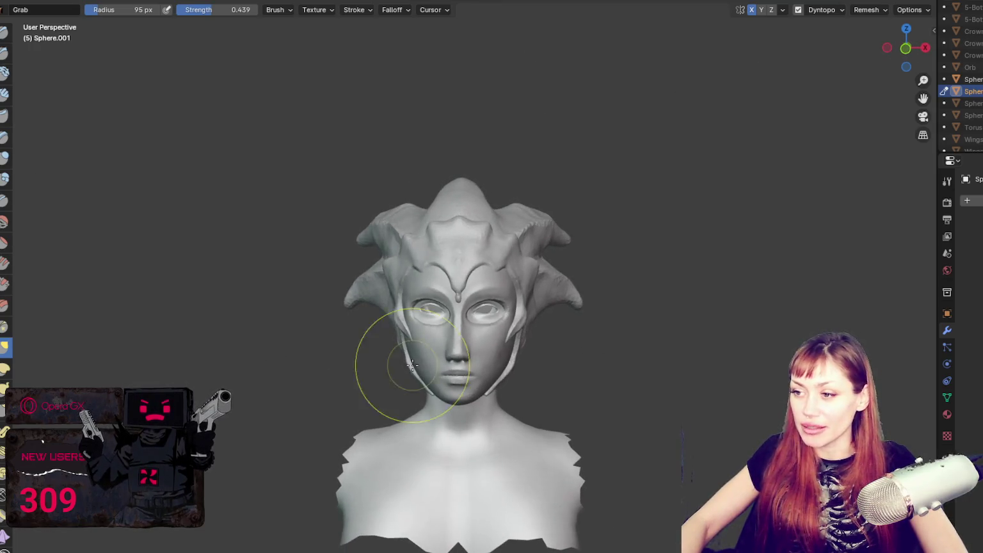
key("ctrl+Page_Up")
key("alt+a")
left_click(484, 223)
key("ctrl+Page_Down")
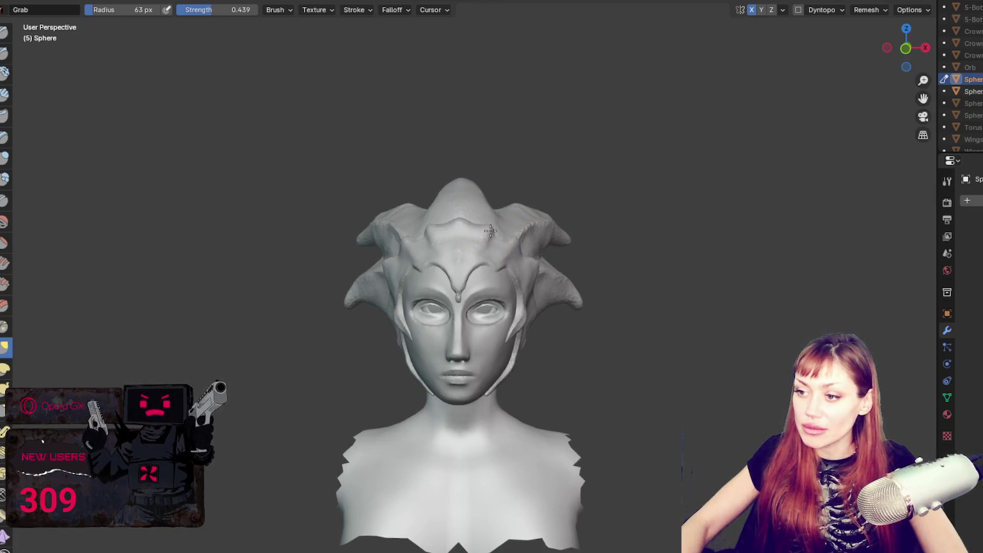
Step: Push the hair lock on top of the head and pull the mask near the ear down and left
middle_click_drag(490, 231, 511, 249)
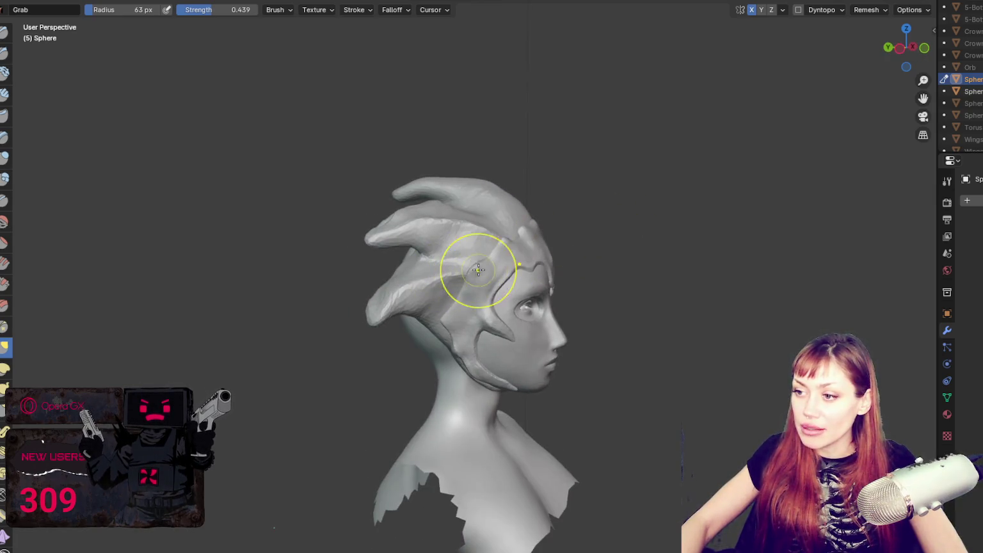
left_click_drag(500, 235, 515, 241)
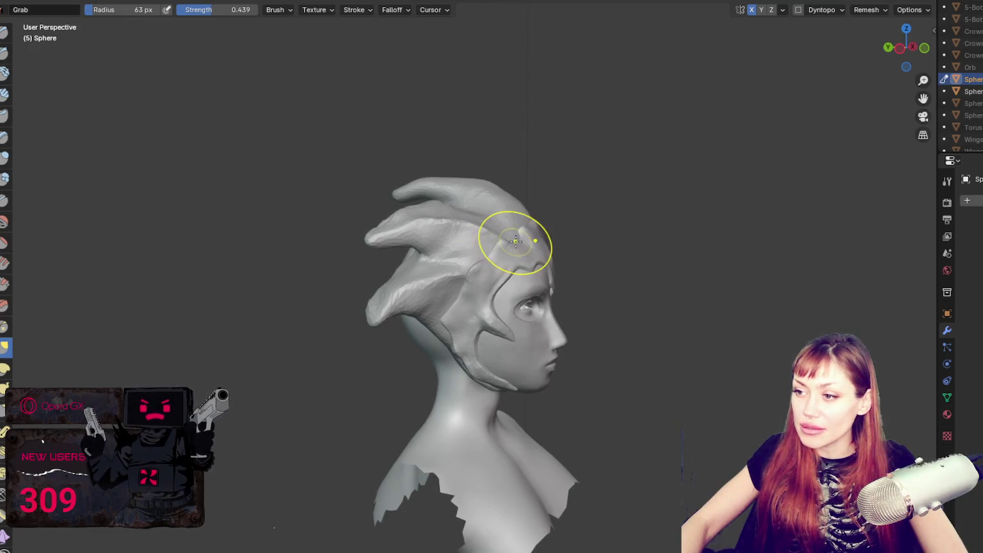
middle_click_drag(501, 292, 434, 273)
left_click_drag(434, 273, 416, 289)
middle_click_drag(553, 281, 455, 311)
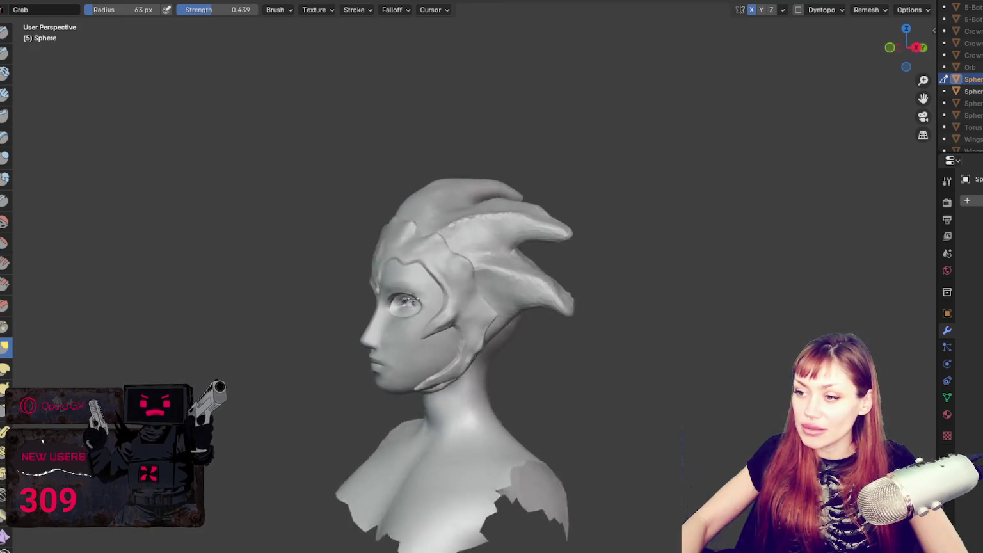
left_click_drag(454, 311, 453, 309)
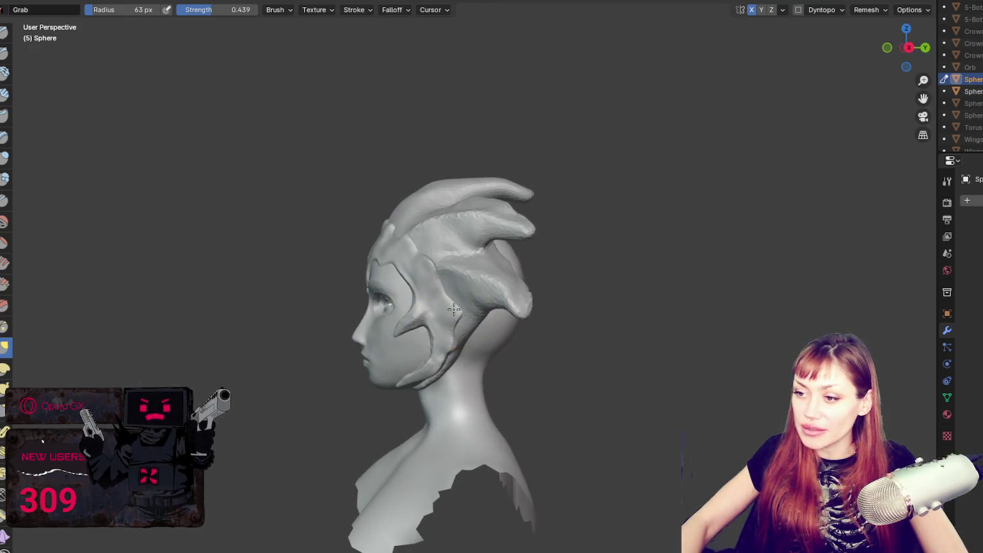
Step: Resize the Grab brush to 96 px, then settle on 80 px from a three-quarter view
mouse_move(454, 309)
middle_mouse_down()
mouse_move(560, 353)
mouse_move(541, 370)
mouse_move(570, 333)
mouse_move(420, 331)
mouse_move(406, 363)
mouse_move(541, 386)
middle_mouse_up()
key("f")
left_click(560, 353)
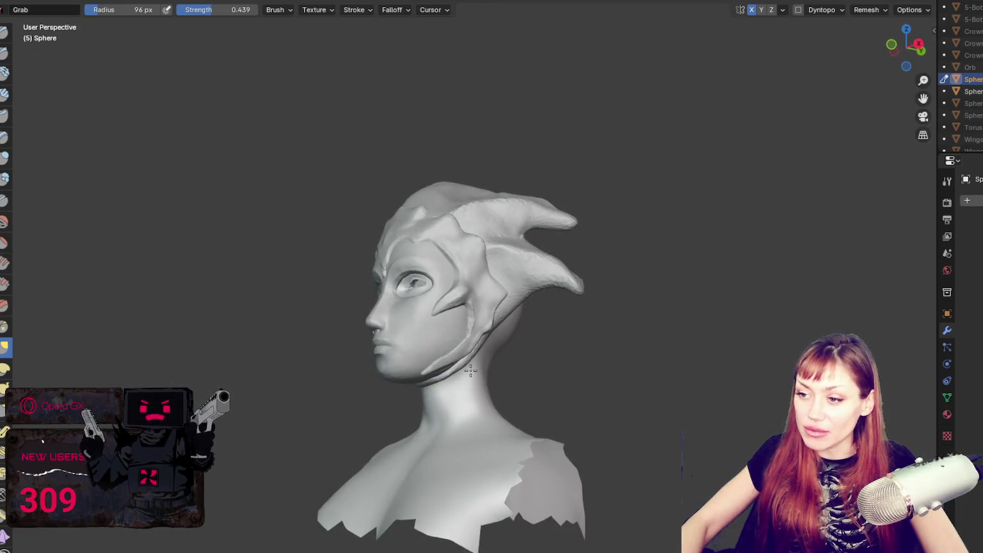
key("f")
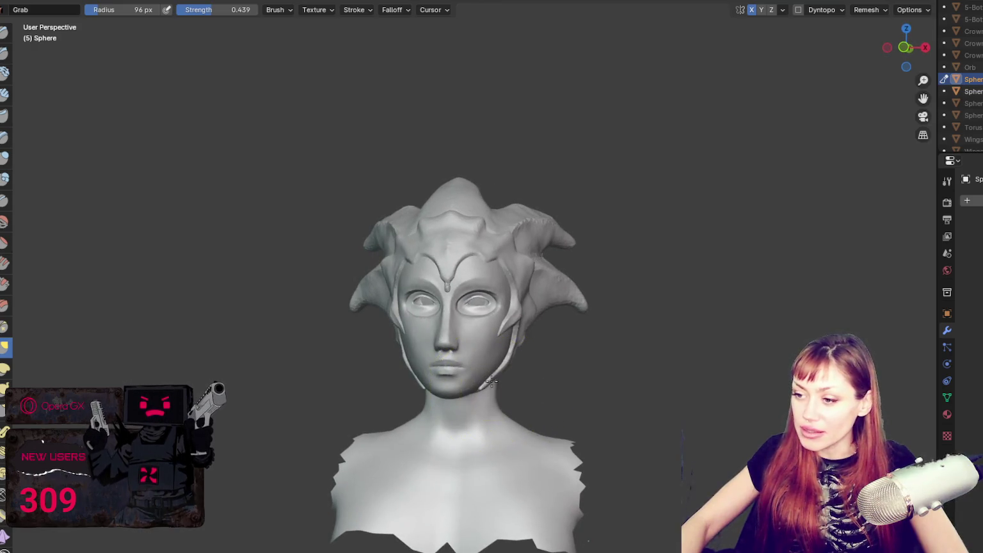
left_click(514, 358)
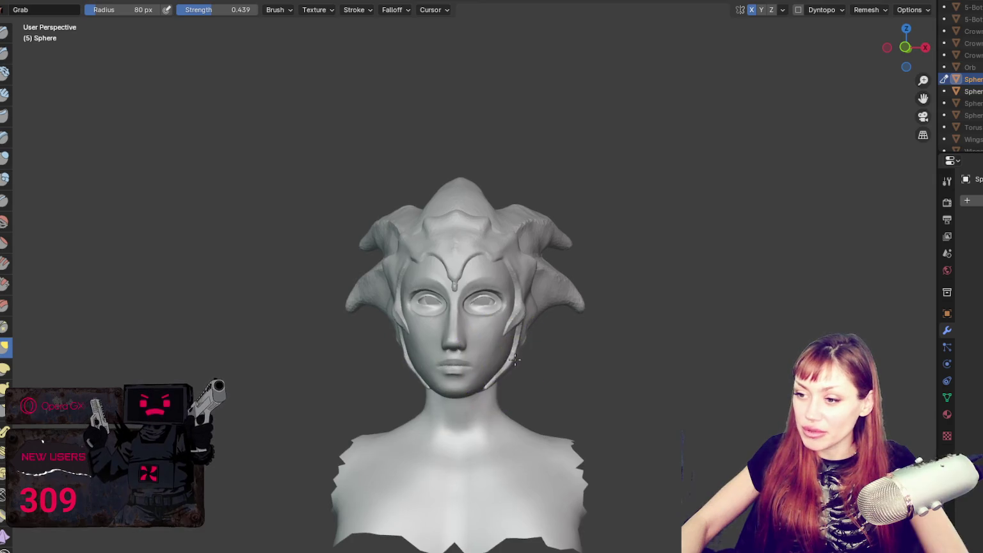
middle_click_drag(516, 360, 577, 311)
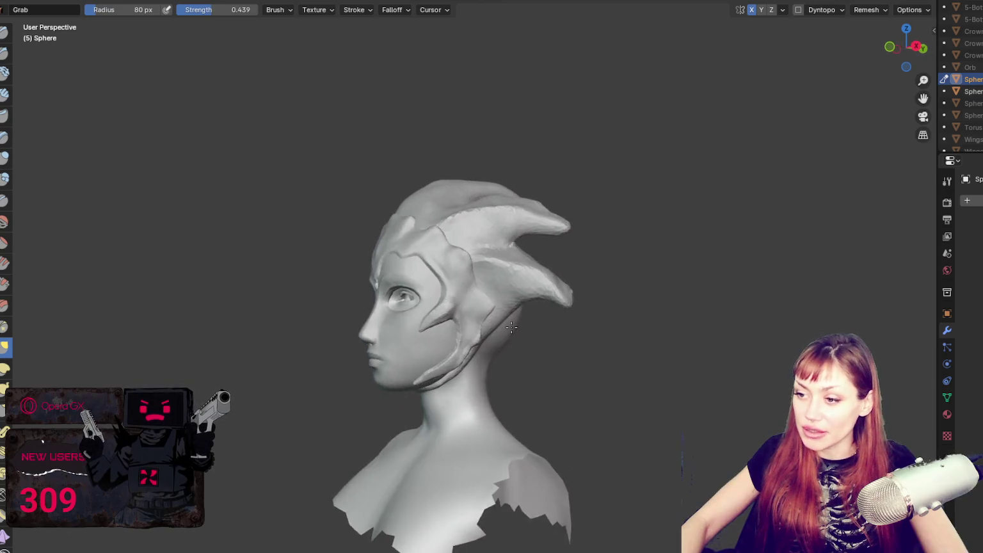
scroll(577, 311, "up", 4)
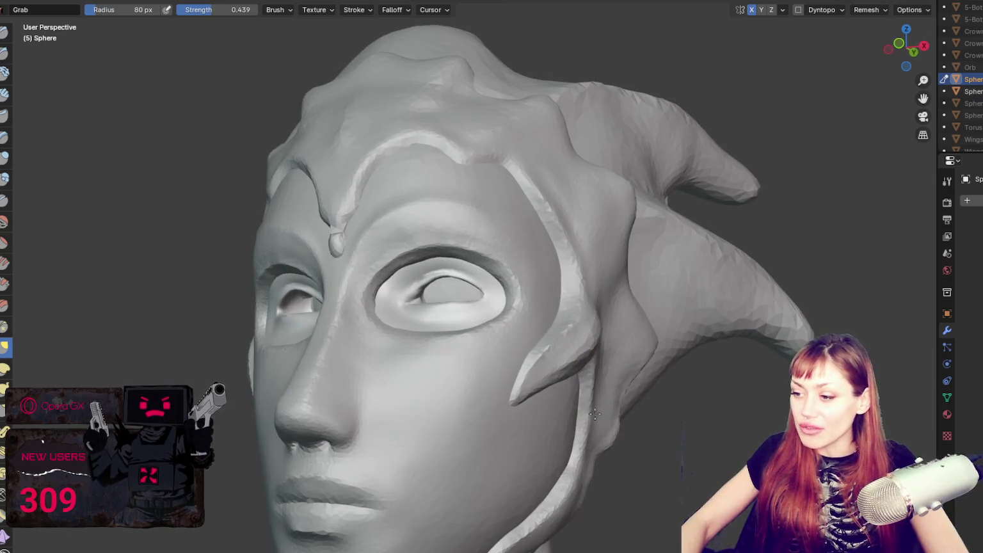
Step: From a front view, shrink the Grab brush to 58 px, then enlarge it to 80 px
scroll(635, 419, "down", 4)
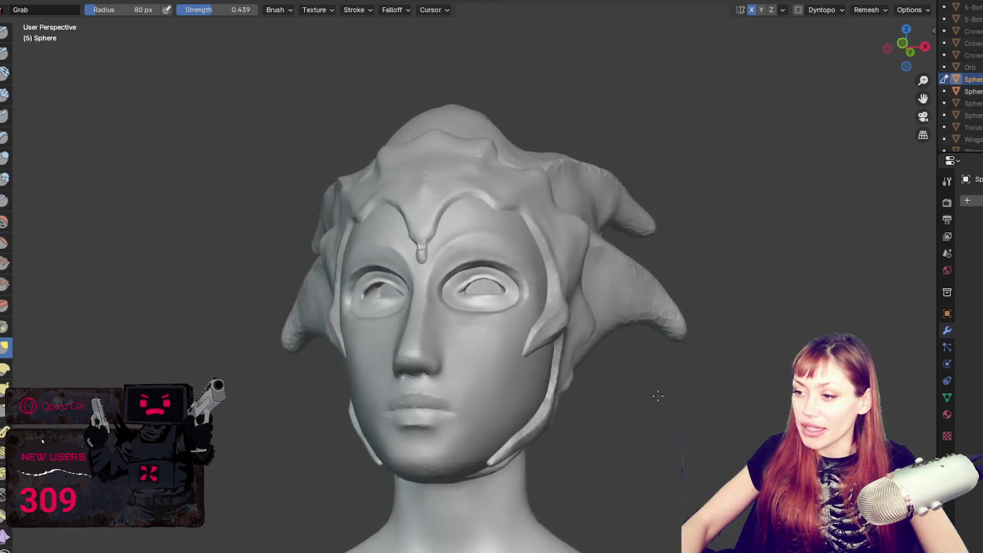
key("KP_1")
middle_click_drag(632, 314, 538, 286)
key("f")
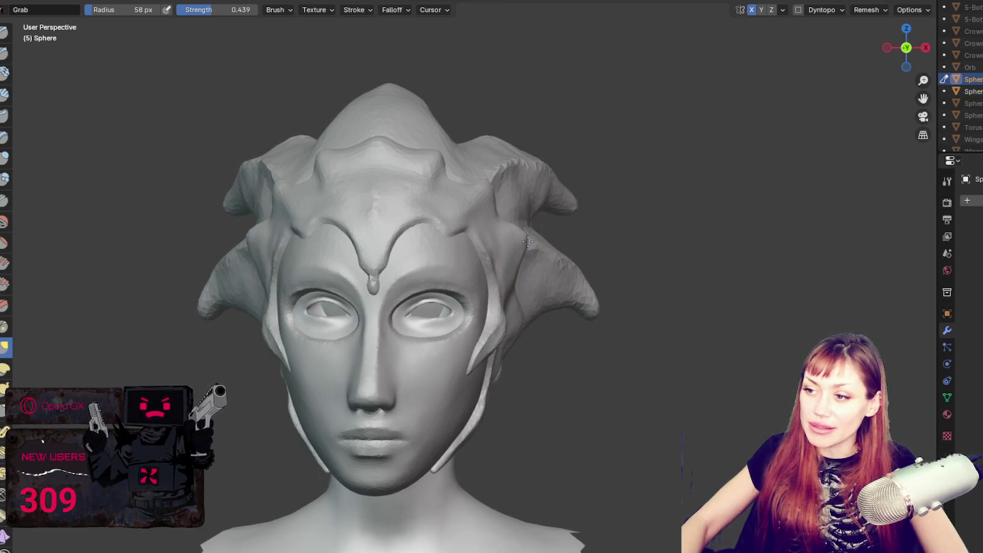
mouse_move(530, 243)
middle_mouse_down()
mouse_move(533, 229)
mouse_move(505, 198)
mouse_move(503, 263)
mouse_move(643, 248)
middle_mouse_up()
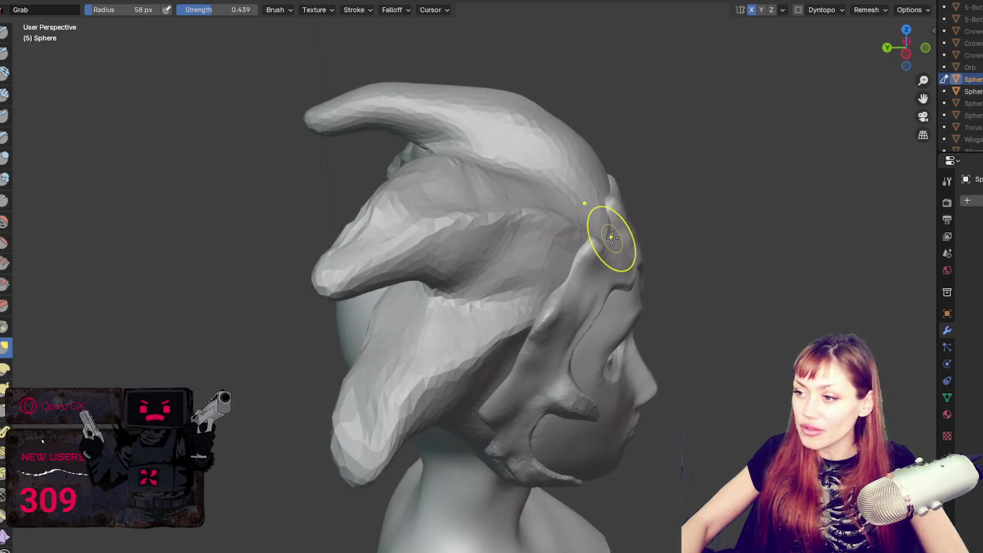
middle_click_drag(569, 289, 507, 281)
key("f")
left_click(474, 268)
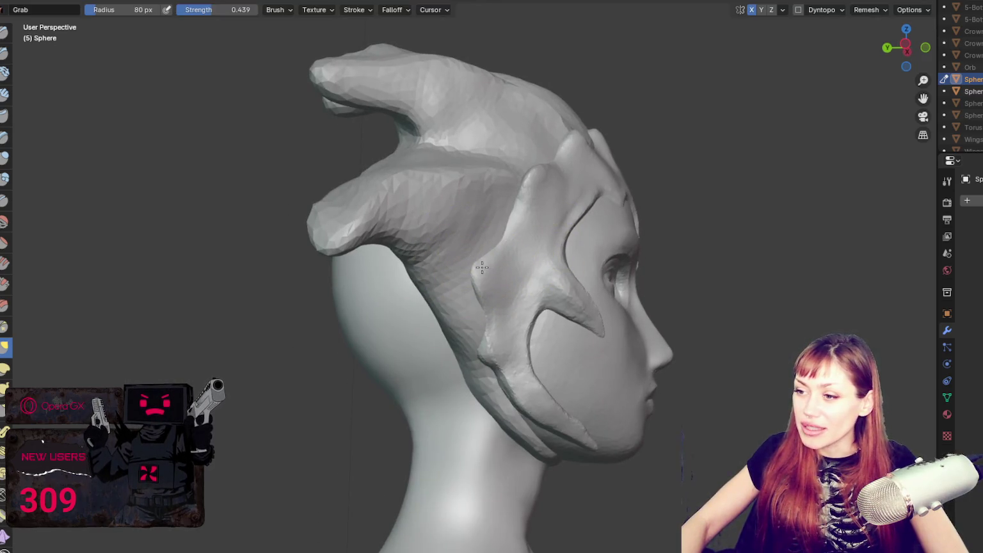
Step: With a 105 px brush, adjust the mask's side straps from several angles around the head
mouse_move(482, 268)
middle_mouse_down()
mouse_move(380, 286)
mouse_move(516, 329)
middle_mouse_up()
key("f")
left_click(515, 330)
key("z")
middle_click_drag(550, 324, 582, 329)
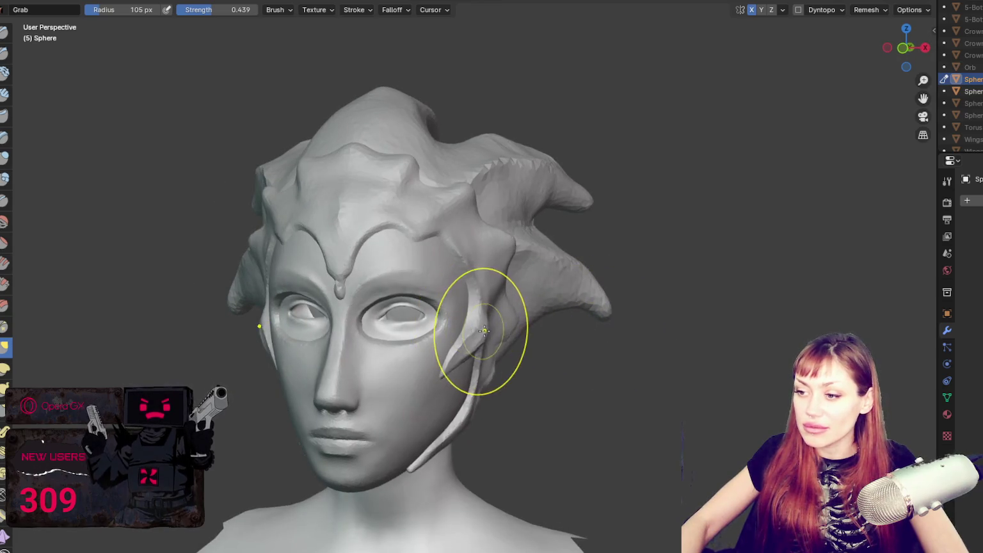
mouse_move(483, 334)
middle_mouse_down()
mouse_move(533, 325)
mouse_move(418, 317)
mouse_move(410, 334)
mouse_move(597, 369)
middle_mouse_up()
middle_click_drag(533, 340, 491, 323)
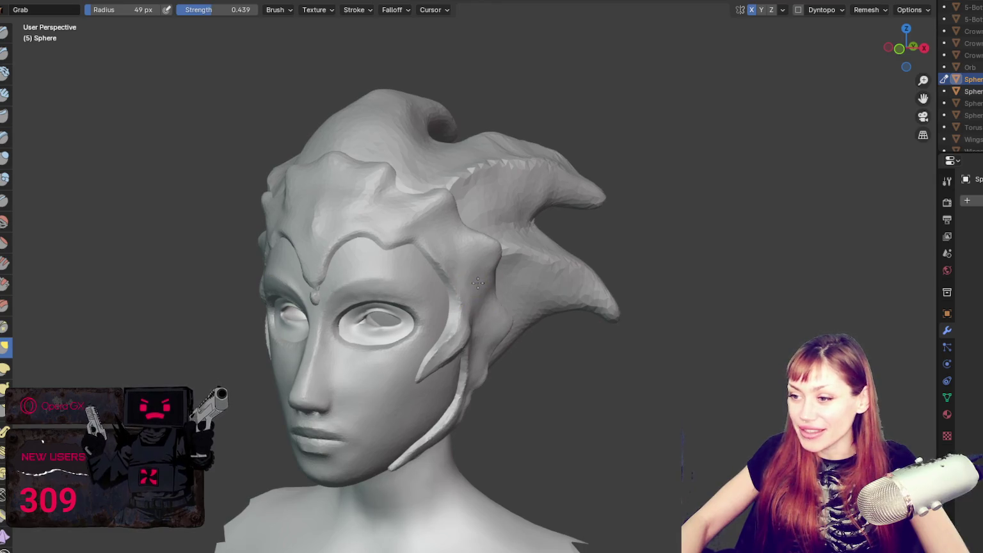
mouse_move(474, 283)
middle_mouse_down()
mouse_move(501, 301)
mouse_move(496, 292)
middle_mouse_up()
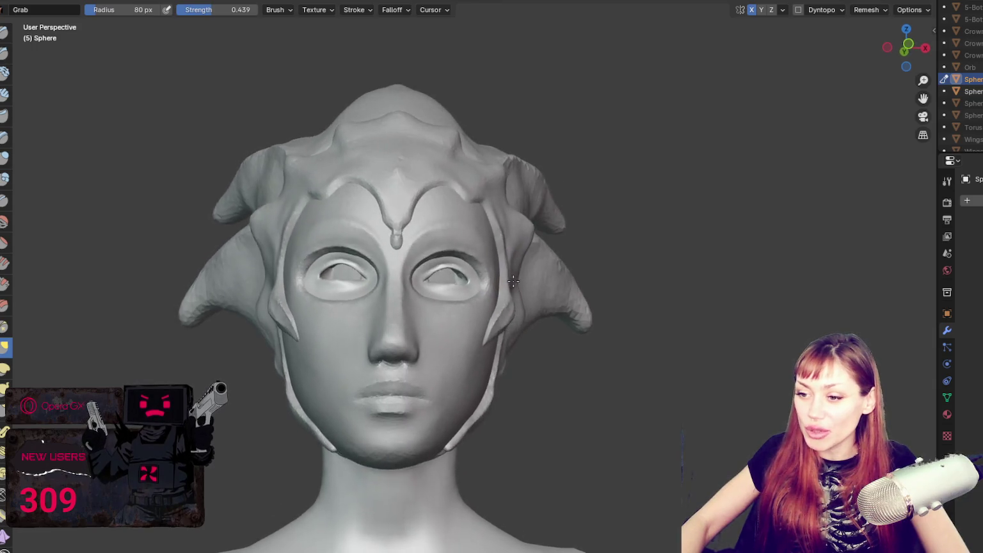
middle_click_drag(483, 378, 481, 403)
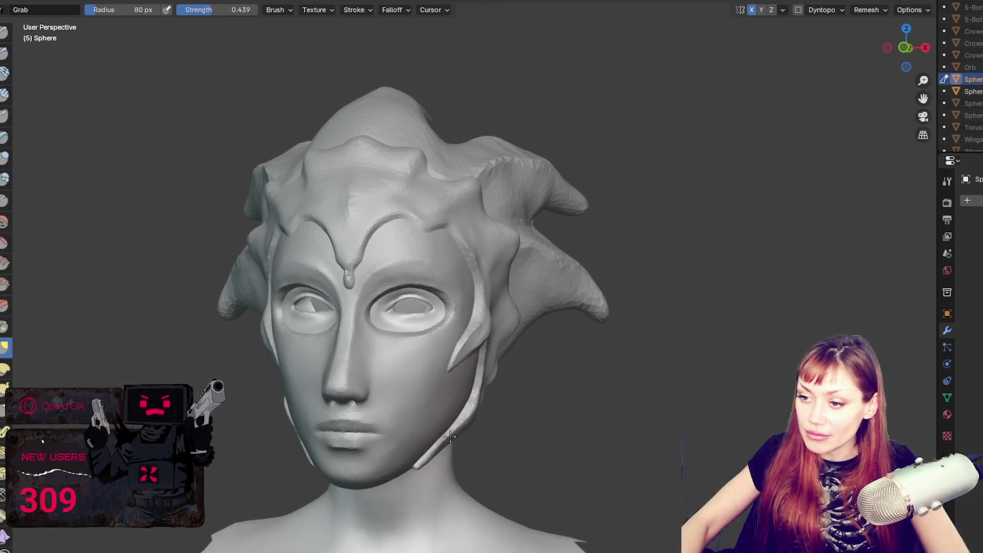
mouse_move(448, 433)
middle_mouse_down()
mouse_move(536, 409)
mouse_move(600, 310)
middle_mouse_up()
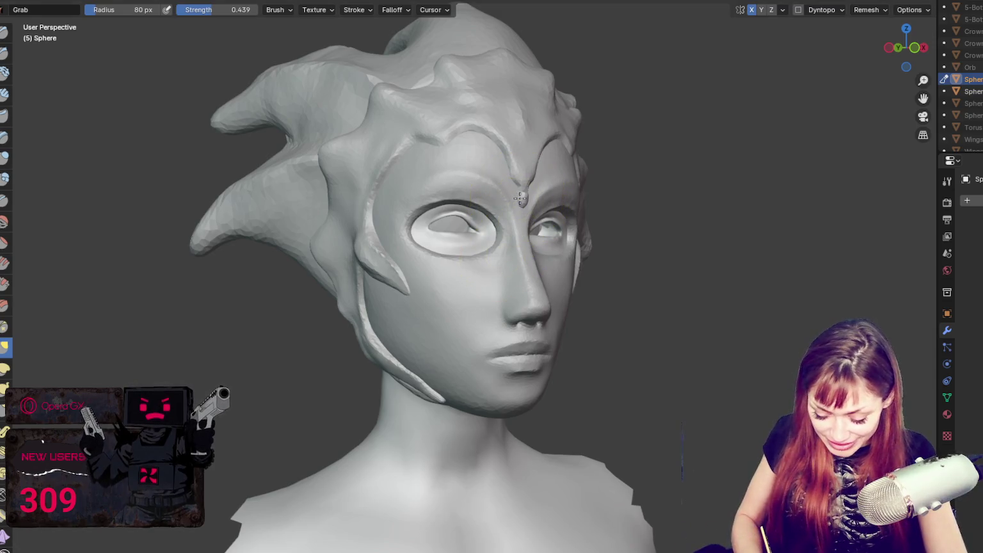
mouse_move(520, 198)
middle_mouse_down()
mouse_move(619, 234)
mouse_move(679, 130)
mouse_move(560, 132)
mouse_move(586, 159)
middle_mouse_up()
Step: Shrink the Grab brush to 44 px and view the head from above
scroll(620, 234, "down", 2)
mouse_move(560, 204)
middle_mouse_down()
mouse_move(527, 193)
mouse_move(618, 205)
mouse_move(512, 192)
middle_mouse_up()
scroll(512, 192, "up", 2)
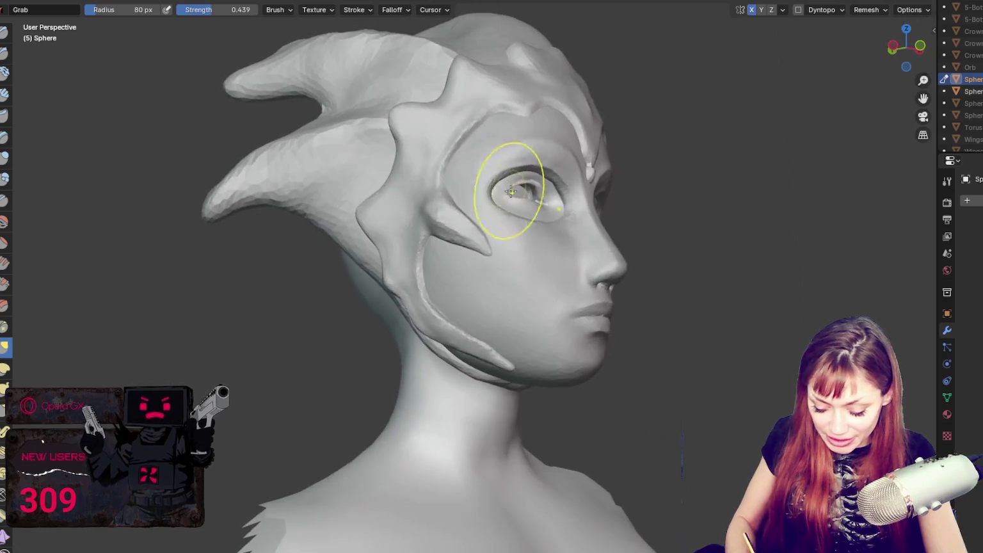
key("f")
left_click(399, 132)
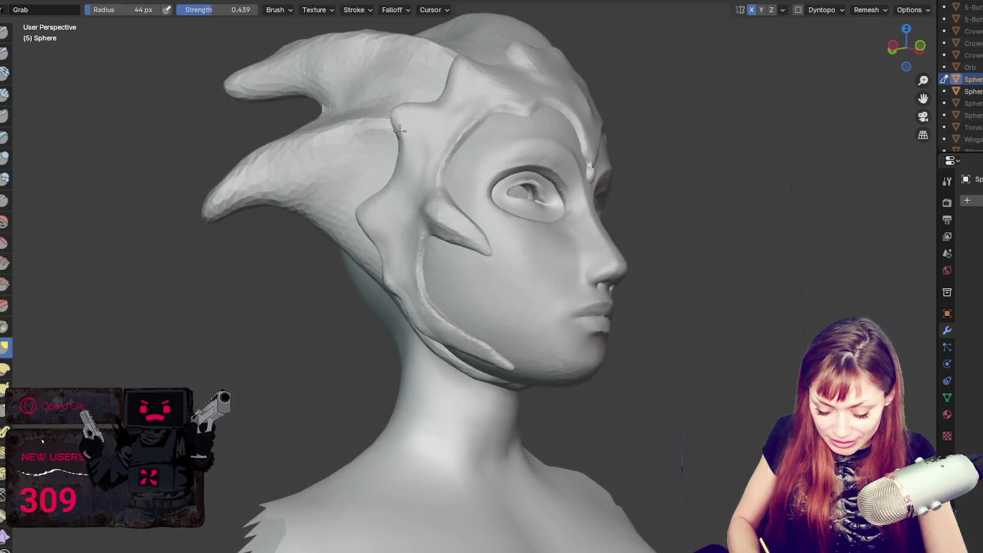
mouse_move(400, 128)
middle_mouse_down()
mouse_move(481, 93)
mouse_move(501, 151)
middle_mouse_up()
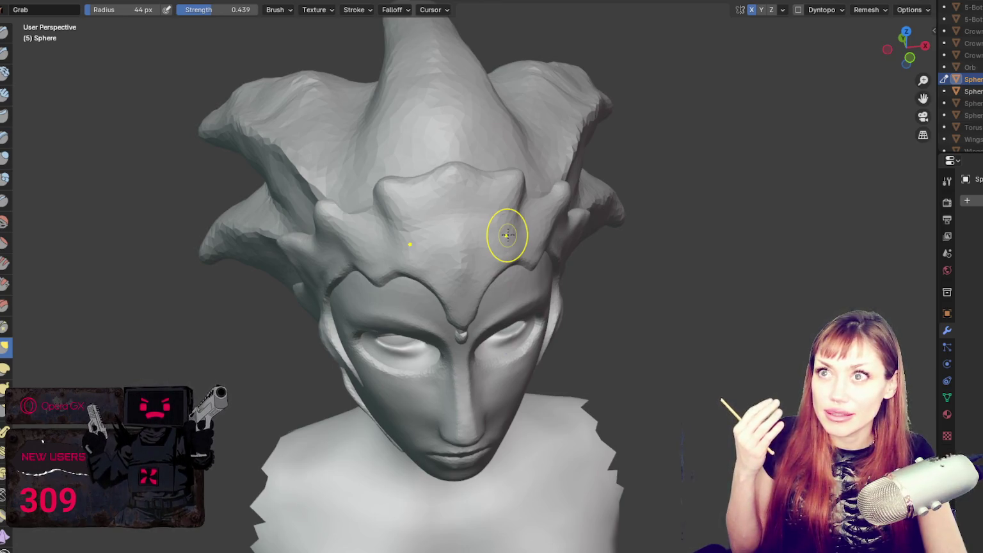
Step: From a right-side profile, pull the mask band edge near the temple into a cleaner curve
mouse_move(570, 190)
middle_mouse_down()
mouse_move(505, 164)
mouse_move(454, 303)
mouse_move(490, 322)
mouse_move(507, 300)
middle_mouse_up()
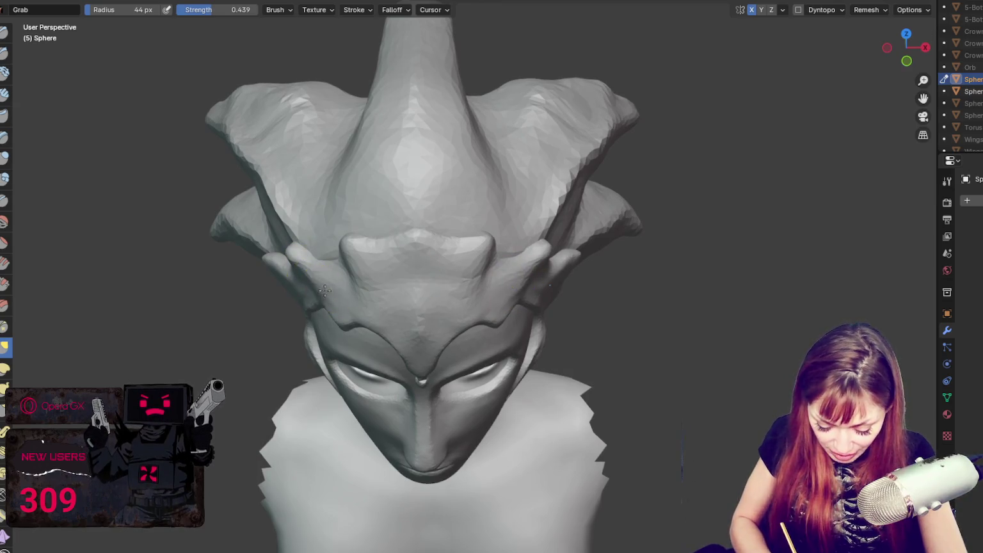
middle_click_drag(470, 252, 551, 156)
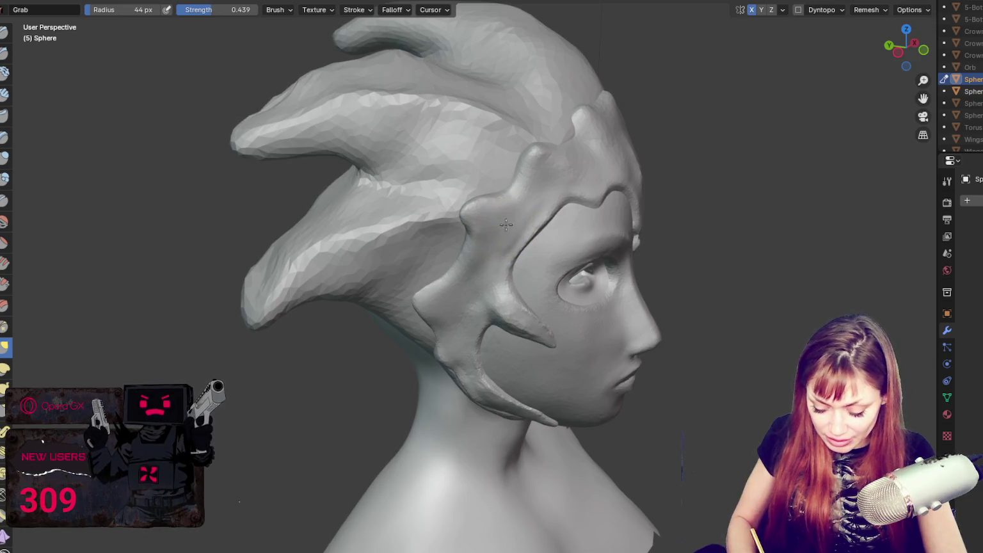
left_click_drag(527, 219, 502, 275)
mouse_move(501, 275)
middle_mouse_down()
mouse_move(445, 238)
mouse_move(516, 199)
mouse_move(530, 176)
mouse_move(581, 180)
middle_mouse_up()
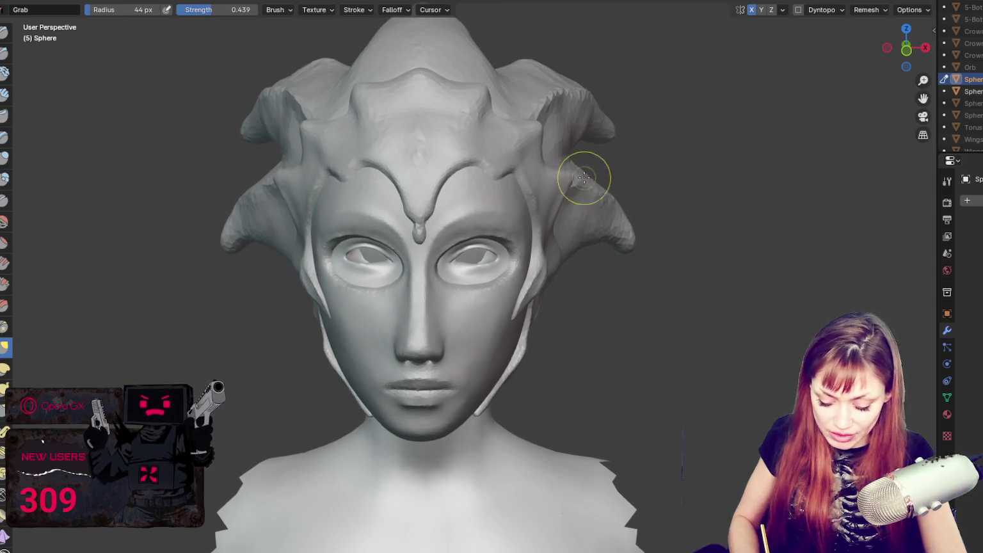
mouse_move(487, 120)
middle_mouse_down()
mouse_move(630, 153)
mouse_move(575, 182)
mouse_move(413, 222)
middle_mouse_up()
key("shift+c")
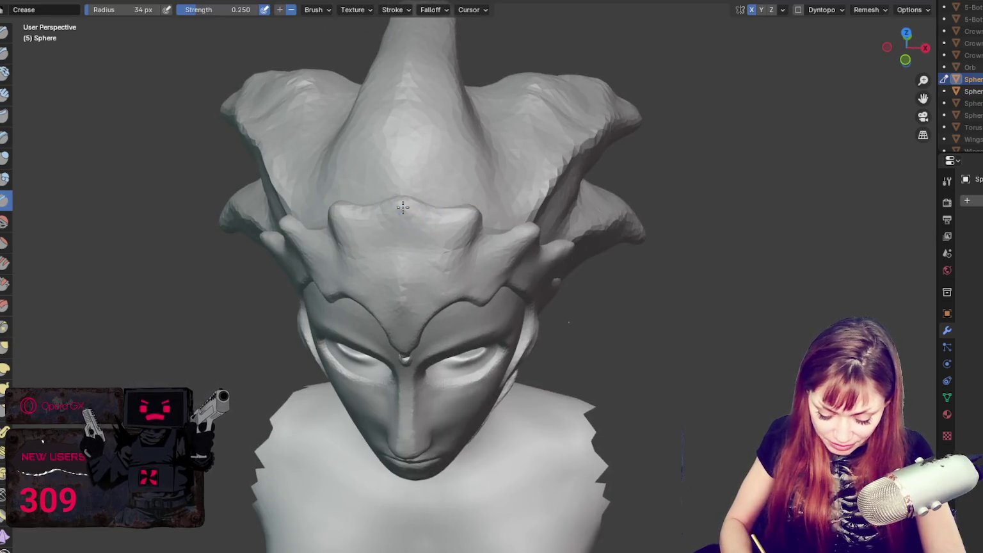
middle_click_drag(402, 271, 416, 196)
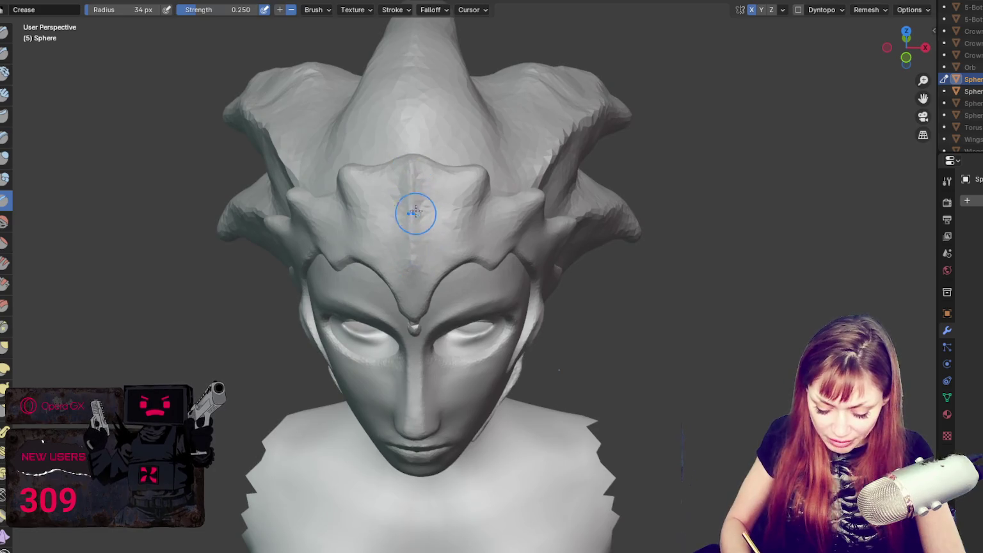
key("g")
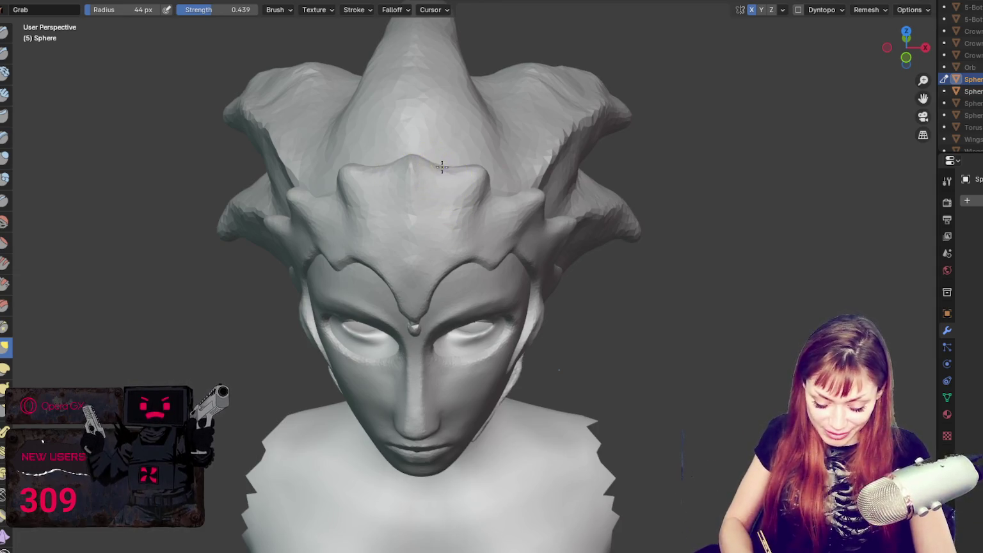
Step: Set the Grab brush to 51 px and refine the crown's front points from side angles
mouse_move(470, 173)
middle_mouse_down()
mouse_move(495, 154)
mouse_move(498, 125)
mouse_move(593, 121)
middle_mouse_up()
mouse_move(501, 121)
middle_mouse_down()
mouse_move(662, 179)
mouse_move(631, 259)
mouse_move(565, 211)
mouse_move(548, 171)
middle_mouse_up()
key("f")
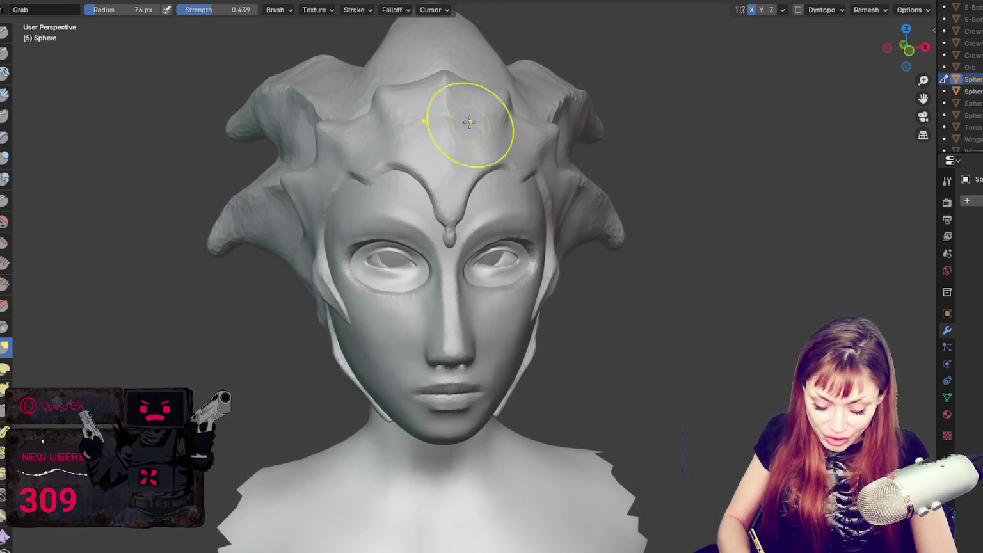
key("f")
left_click(436, 72)
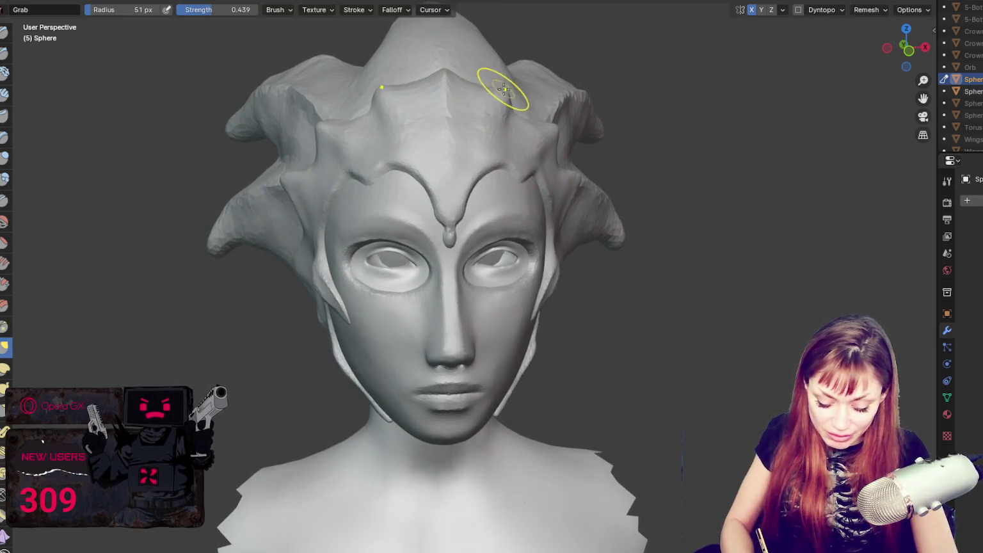
middle_click_drag(440, 63, 503, 132)
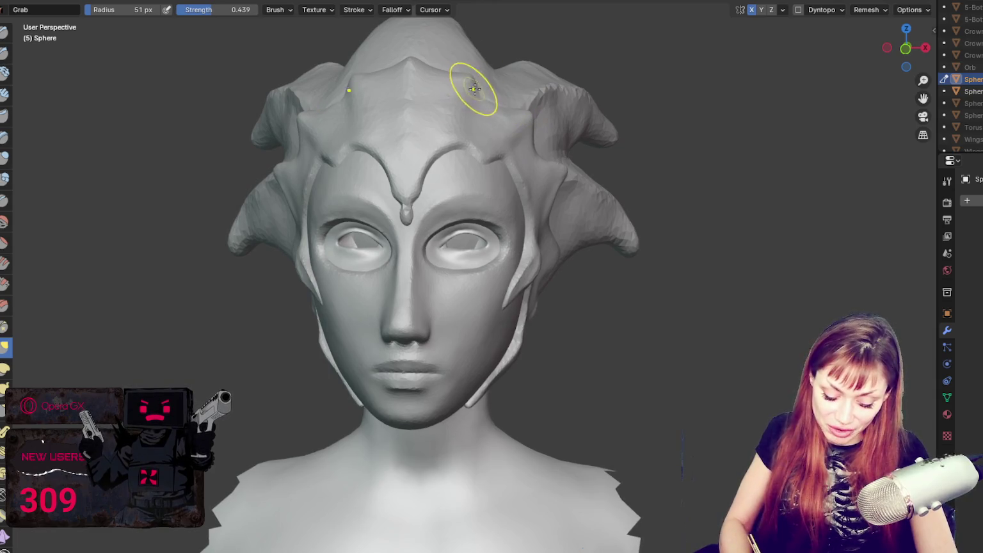
middle_click_drag(488, 87, 494, 95)
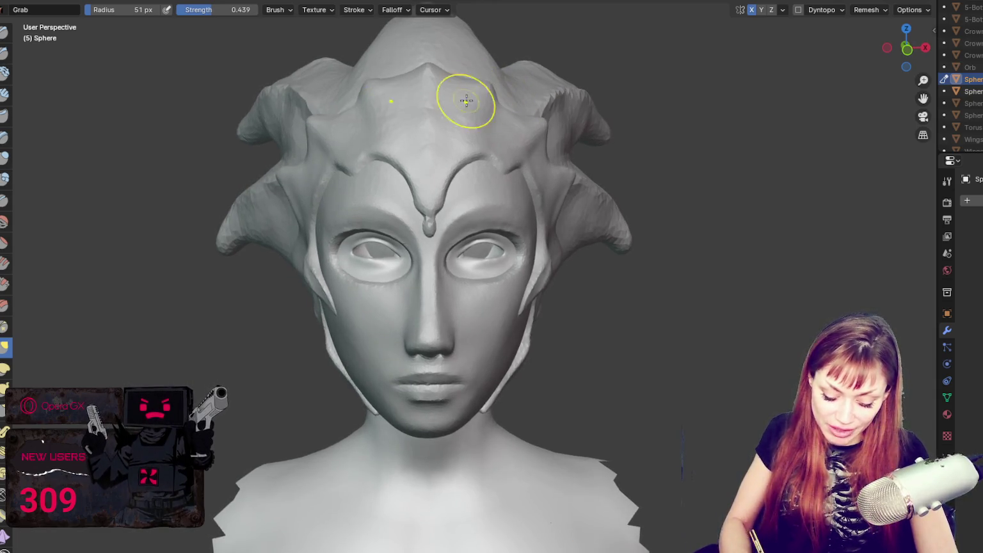
mouse_move(566, 165)
middle_mouse_down()
mouse_move(586, 191)
mouse_move(636, 189)
mouse_move(670, 160)
mouse_move(554, 217)
mouse_move(608, 220)
middle_mouse_up()
Step: Enlarge the brush to 100 px, frame the bust from the front, then reduce it to 64 px
key("f")
left_click(510, 214)
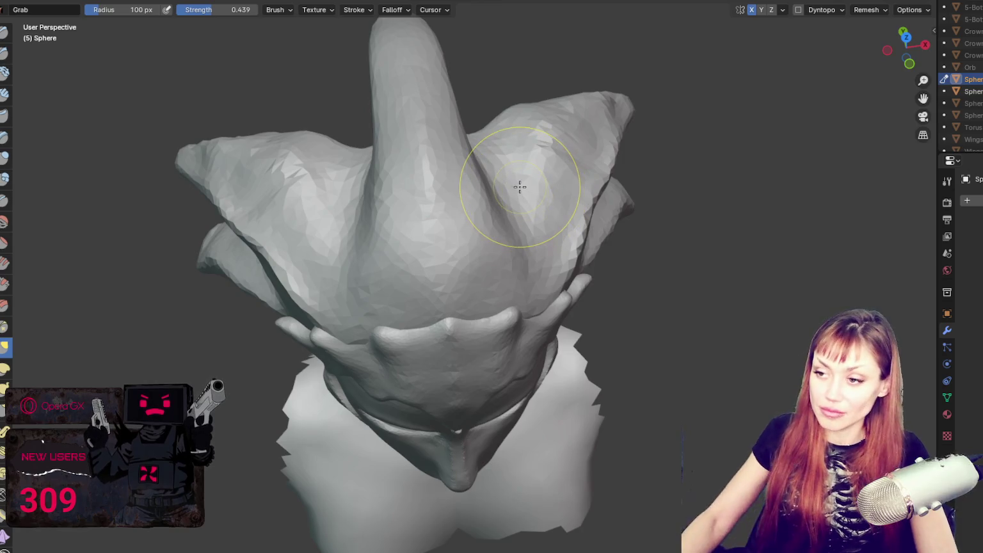
scroll(589, 244, "down", 6)
key("KP_1")
mouse_move(645, 196)
middle_mouse_down()
mouse_move(625, 204)
mouse_move(656, 215)
mouse_move(638, 216)
mouse_move(639, 230)
mouse_move(461, 211)
mouse_move(518, 220)
middle_mouse_up()
key("f")
left_click(438, 283)
mouse_move(425, 277)
middle_mouse_down()
mouse_move(510, 278)
mouse_move(458, 286)
mouse_move(484, 291)
middle_mouse_up()
Step: Refine the jaw straps with the brush shrunk to 40, 31, then 15 px
key("f")
left_click(440, 285)
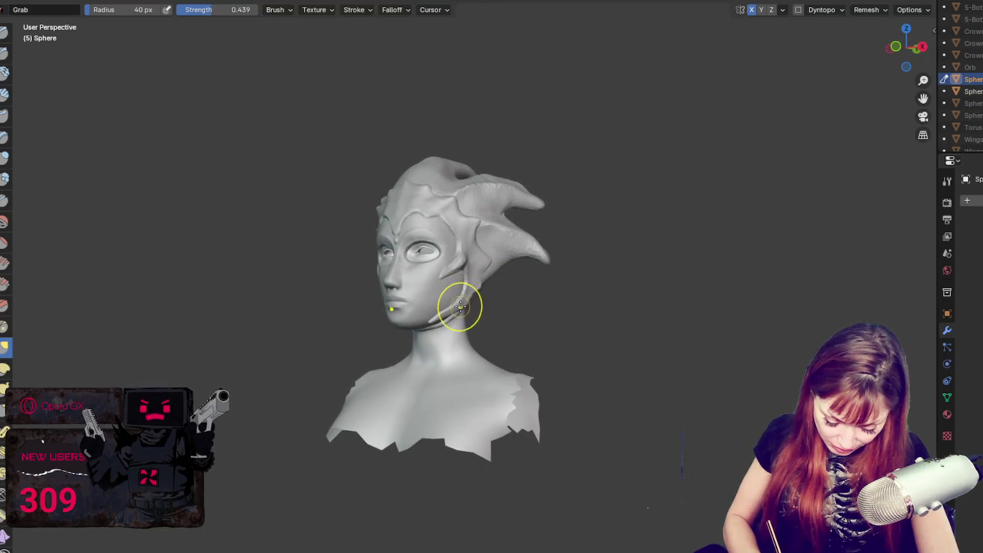
key("f")
mouse_move(492, 294)
middle_mouse_down()
mouse_move(472, 289)
mouse_move(506, 305)
mouse_move(491, 306)
mouse_move(582, 303)
middle_mouse_up()
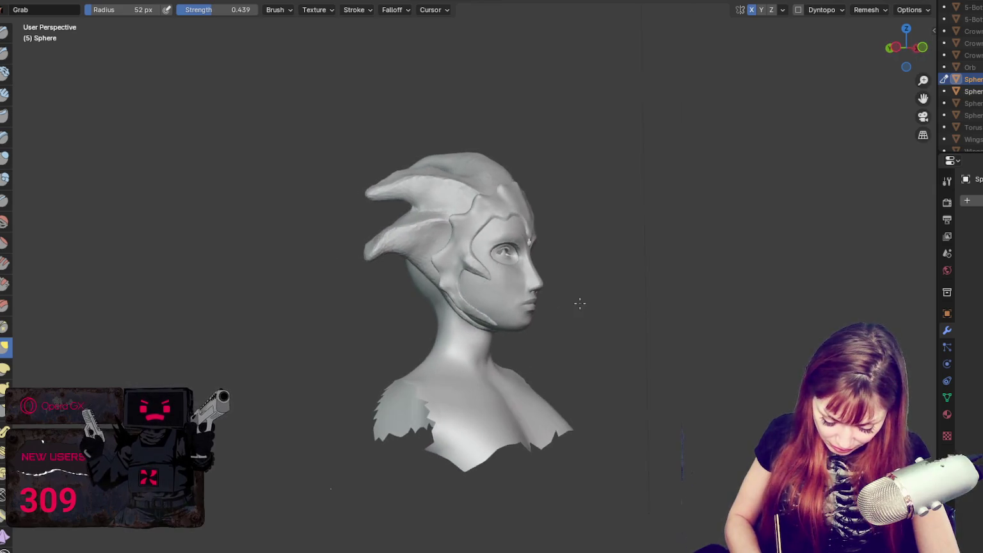
mouse_move(504, 314)
middle_mouse_down()
mouse_move(473, 325)
mouse_move(587, 316)
mouse_move(566, 307)
middle_mouse_up()
key("f")
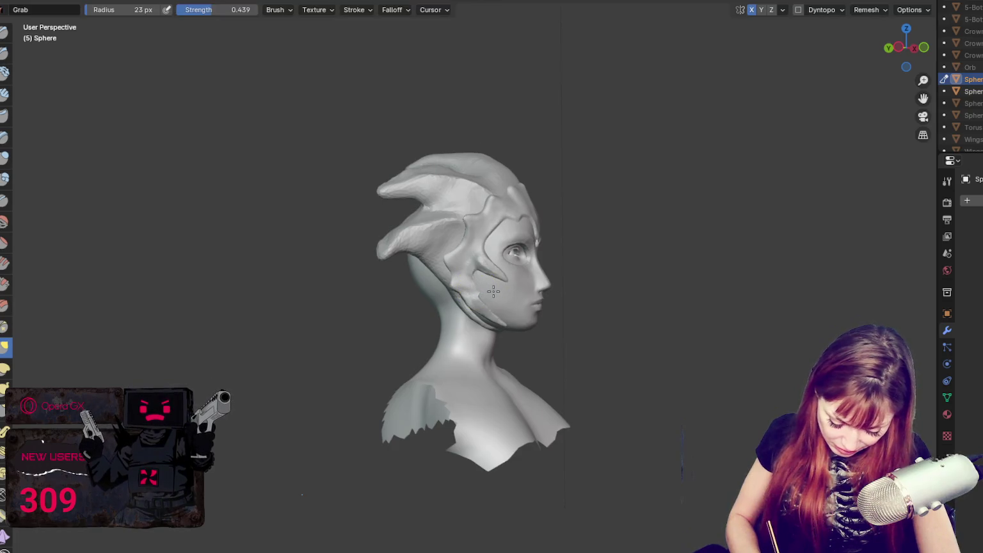
mouse_move(489, 290)
middle_mouse_down()
mouse_move(521, 299)
mouse_move(438, 311)
mouse_move(481, 296)
mouse_move(460, 297)
middle_mouse_up()
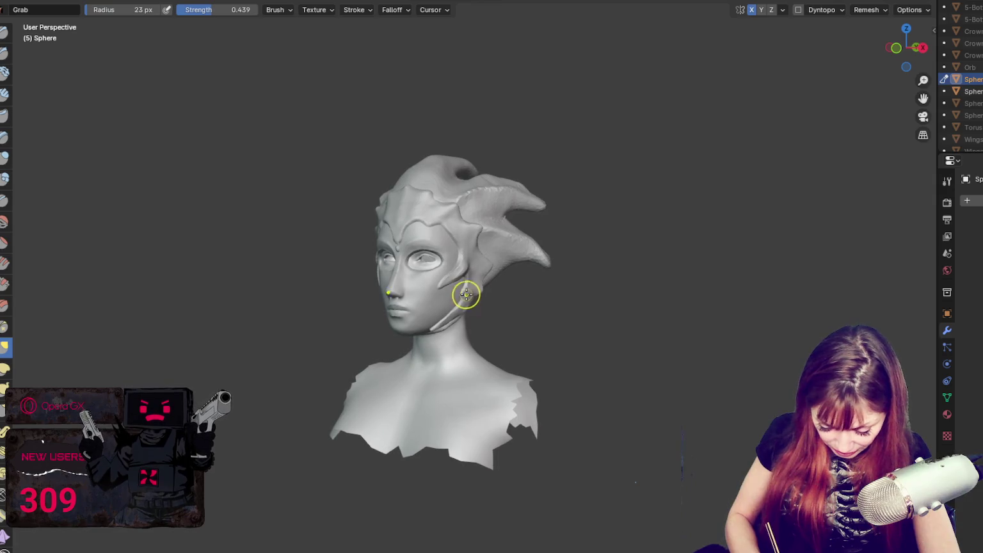
mouse_move(461, 308)
middle_mouse_down()
mouse_move(427, 305)
mouse_move(406, 250)
middle_mouse_up()
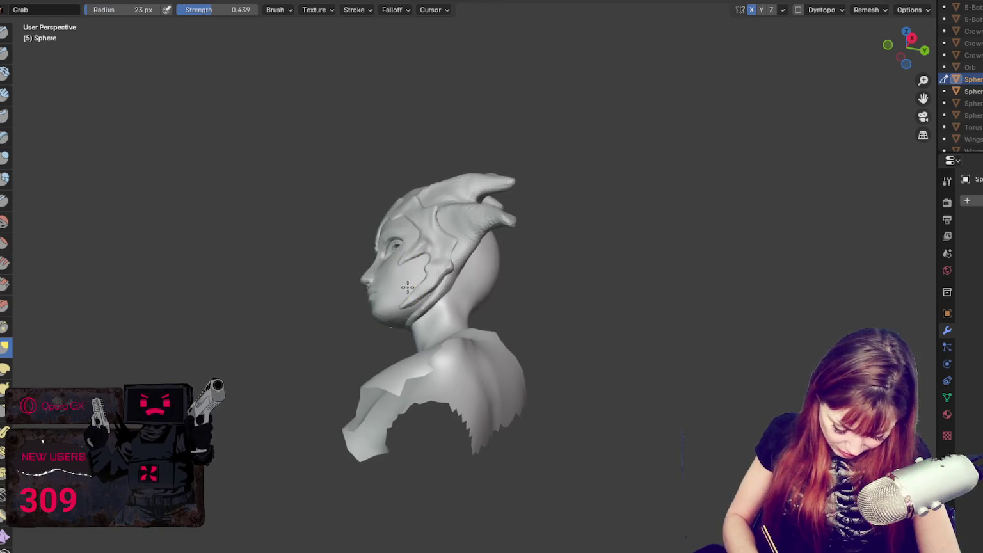
mouse_move(416, 292)
middle_mouse_down()
mouse_move(467, 313)
mouse_move(472, 255)
middle_mouse_up()
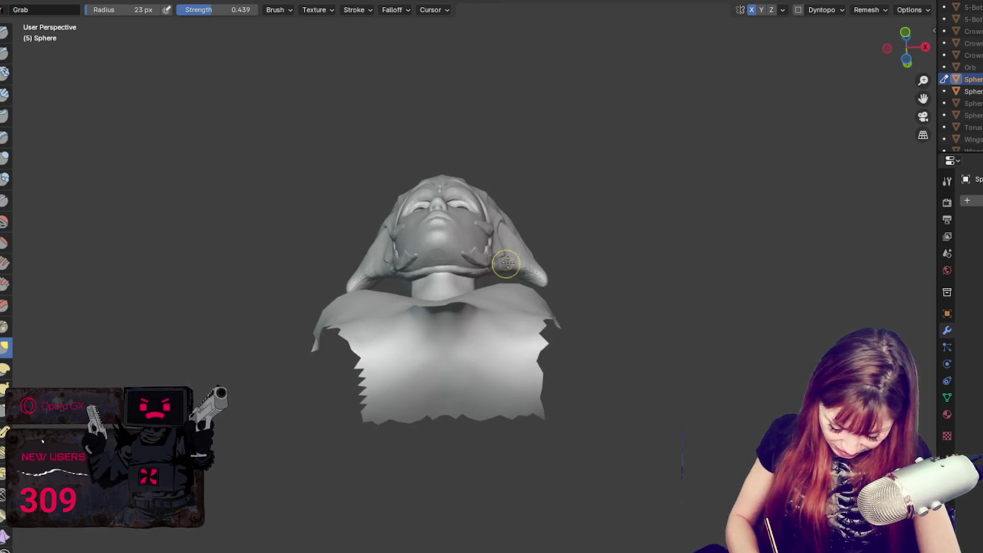
Step: Switch to the Blob brush and look under the chin
scroll(506, 262, "up", 5)
left_click(6, 179)
middle_click_drag(268, 237, 321, 255)
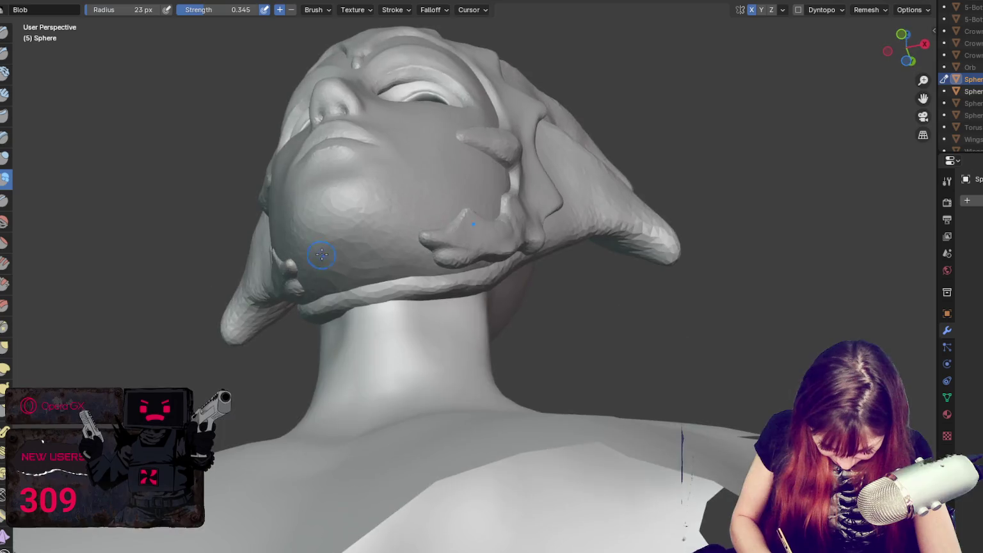
Step: Enable Dyntopo and add mirrored Blob lumps to the chin strap ends
left_click(798, 10)
mouse_move(358, 212)
middle_mouse_down()
mouse_move(384, 199)
mouse_move(338, 240)
middle_mouse_up()
left_click(384, 198)
left_click(338, 241)
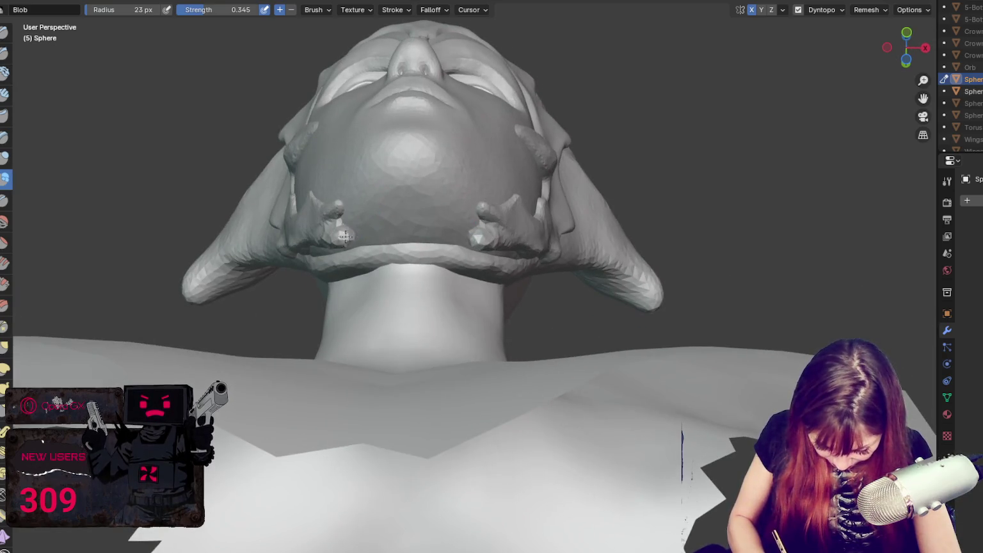
left_click(357, 234)
mouse_move(357, 234)
middle_mouse_down()
mouse_move(331, 361)
mouse_move(338, 372)
mouse_move(384, 345)
middle_mouse_up()
Step: Build the strap-end knobs up further, then hide the side hair pieces
left_click(348, 345)
left_click(337, 373)
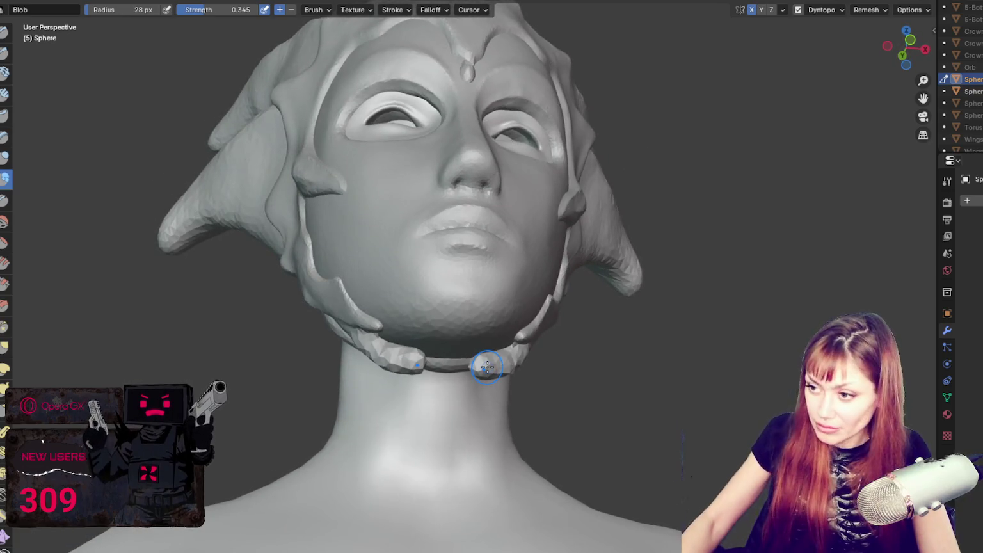
key("h")
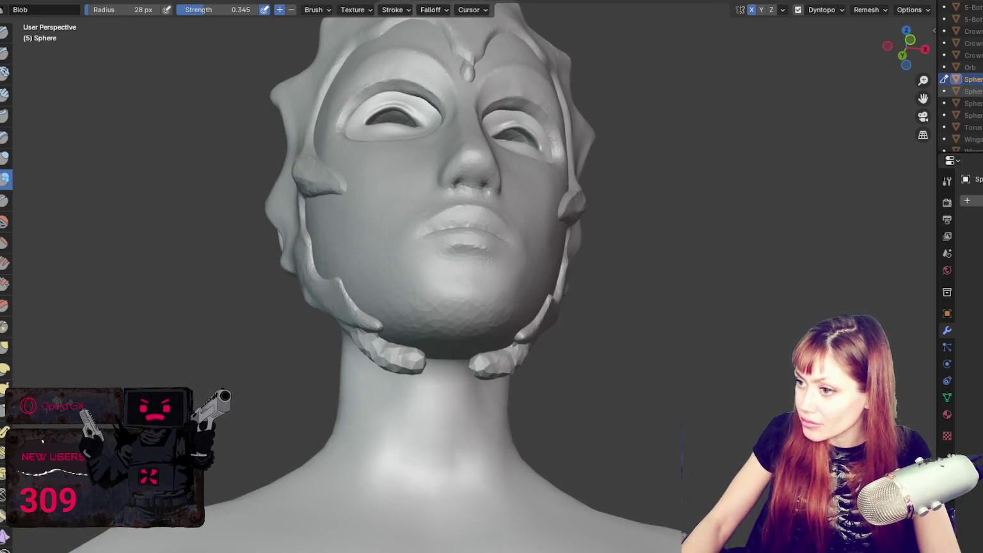
scroll(961, 77, "up", 5)
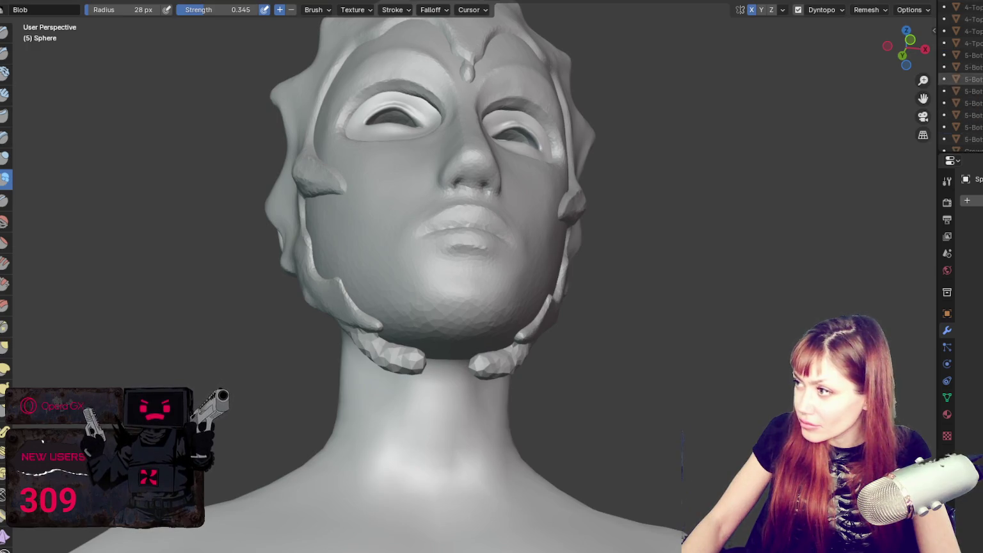
Step: Hide the face mesh to inspect the hair shell from a tilted view
key("h")
mouse_move(640, 96)
middle_mouse_down()
mouse_move(682, 134)
mouse_move(612, 167)
middle_mouse_up()
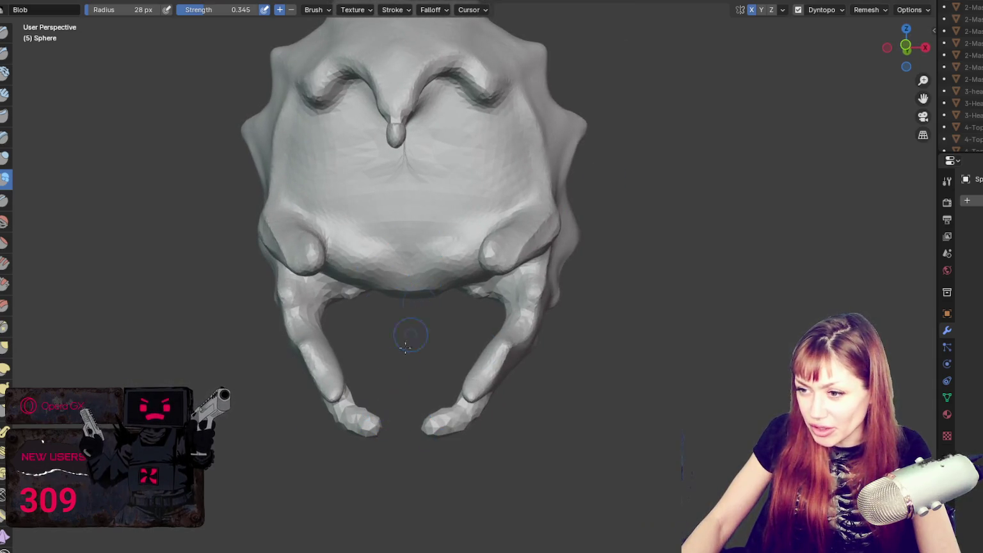
scroll(961, 84, "down", 5)
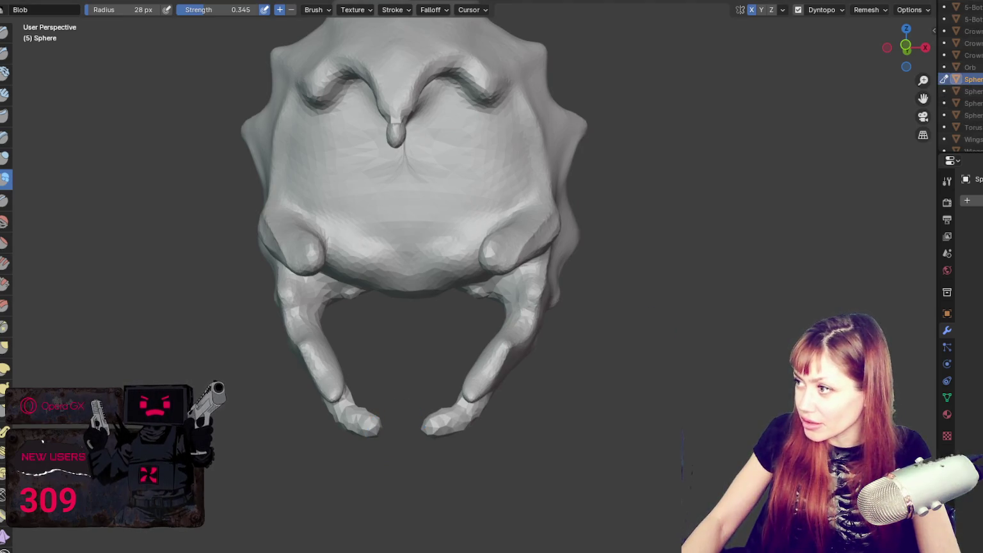
scroll(960, 84, "up", 5)
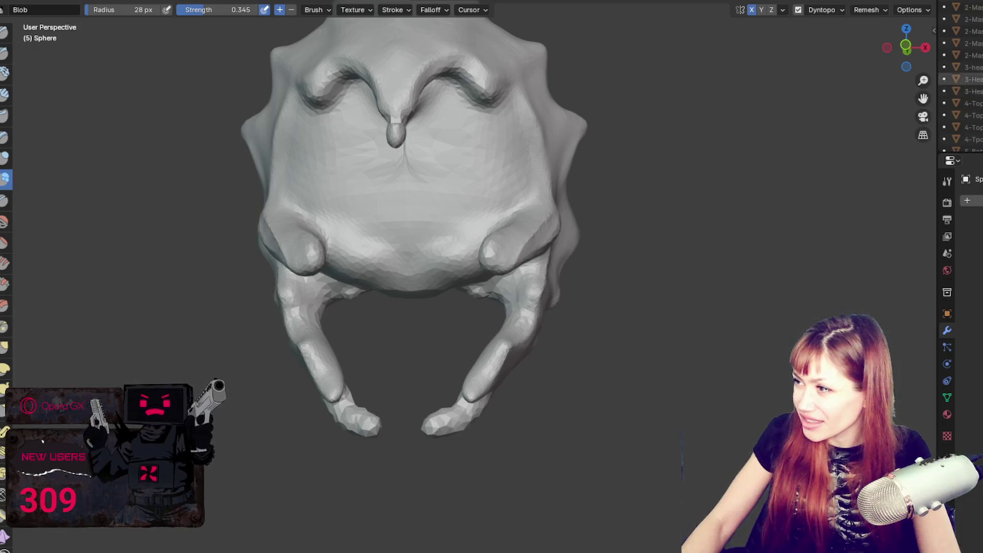
Step: Compare the mask versions by toggling their visibility in the Outliner
left_click(980, 55)
left_click(980, 43)
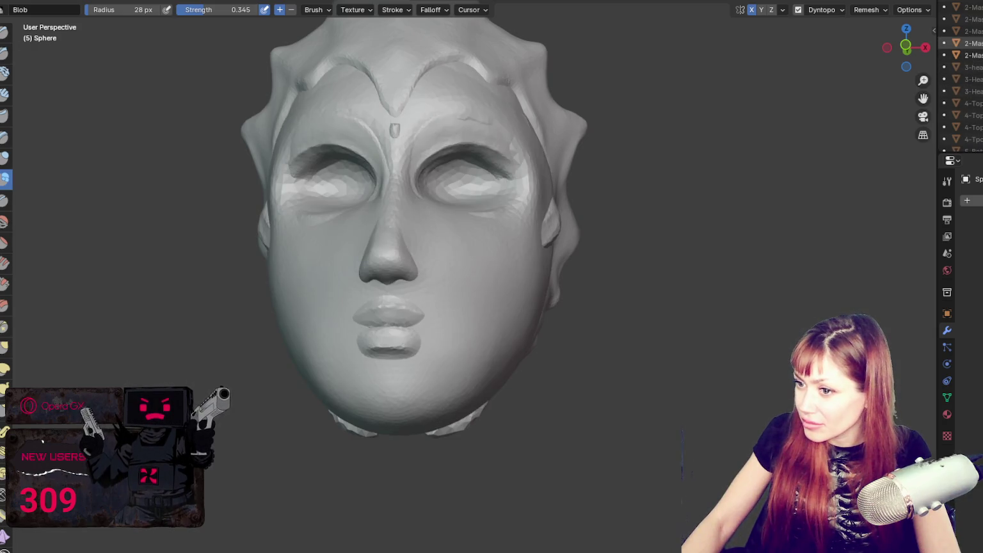
left_click(980, 43)
left_click(980, 30)
left_click(979, 30)
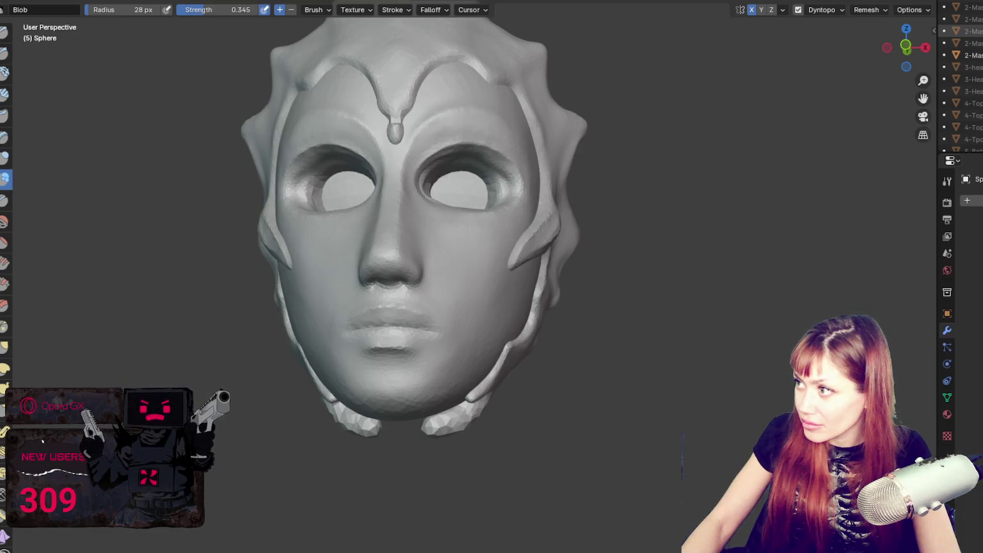
Step: Show the bust and the banded mask again, then clear the selection
left_click(980, 67)
left_click(980, 31)
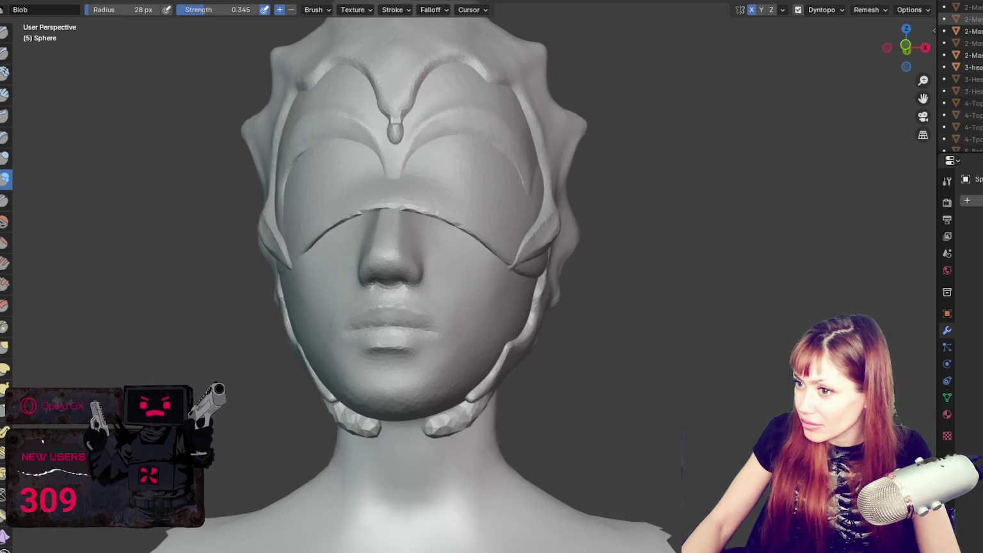
scroll(647, 208, "down", 3)
mouse_move(647, 209)
middle_mouse_down()
mouse_move(701, 221)
mouse_move(740, 213)
mouse_move(647, 211)
middle_mouse_up()
scroll(605, 218, "up", 3)
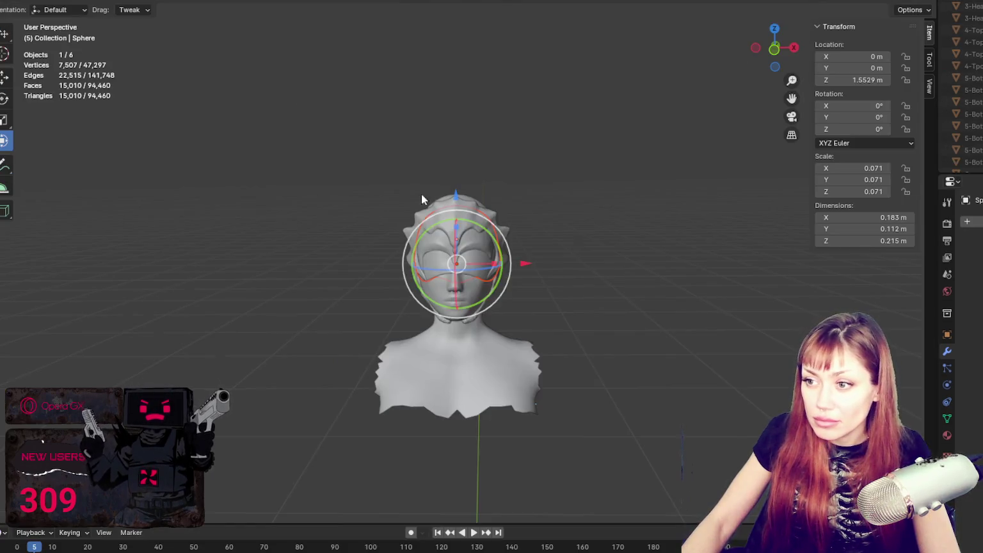
left_click(609, 188)
Step: With a 180 px brush, pull the mask's front edge back and nudge the eye's outer corner
left_click(470, 260)
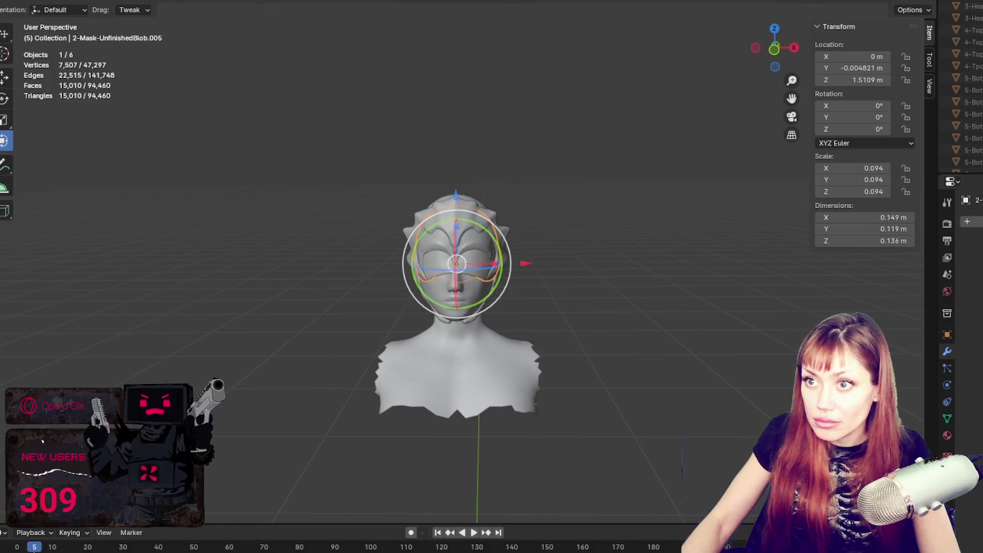
middle_click_drag(422, 256, 395, 248)
left_click(440, 253)
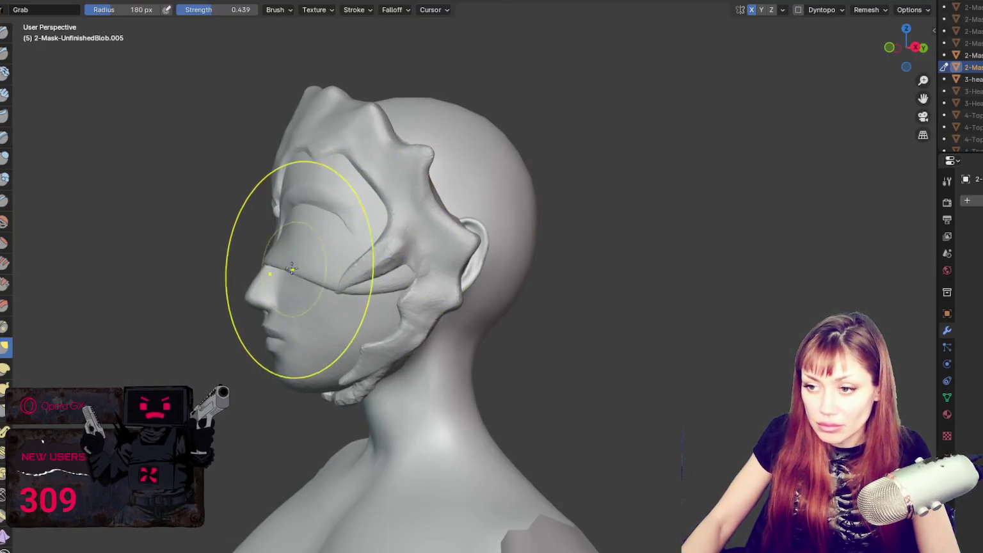
left_click_drag(282, 269, 332, 272)
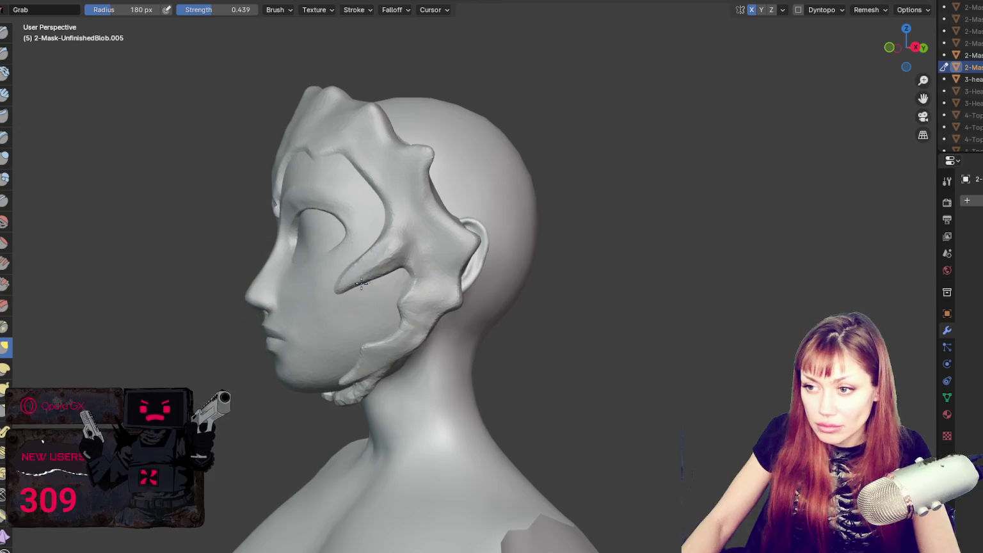
mouse_move(369, 285)
middle_mouse_down()
mouse_move(506, 297)
mouse_move(589, 214)
middle_mouse_up()
left_click_drag(589, 213, 606, 224)
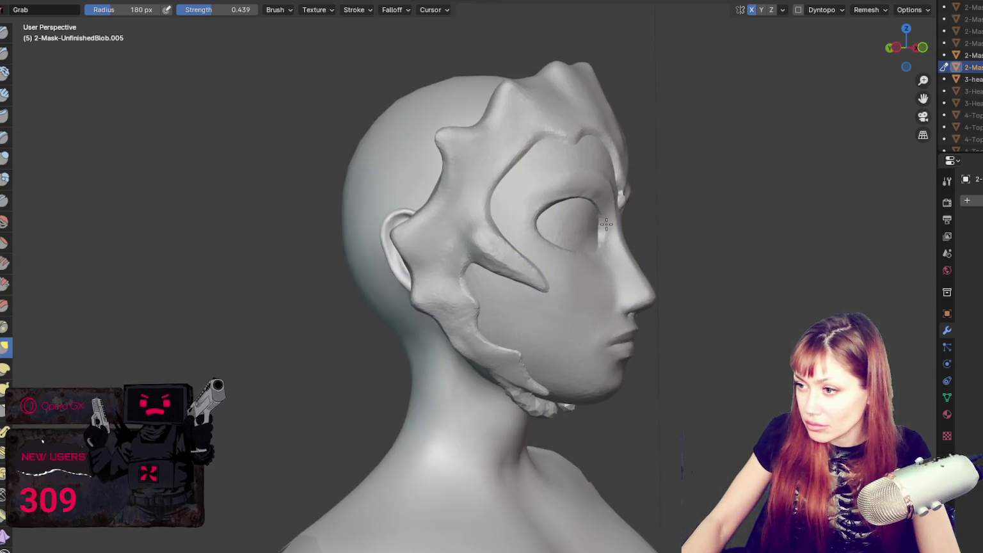
Step: Shrink the brush to 48 px and reshape the mask just below the eye opening
key("f")
left_click(575, 264)
left_click_drag(600, 264, 576, 251)
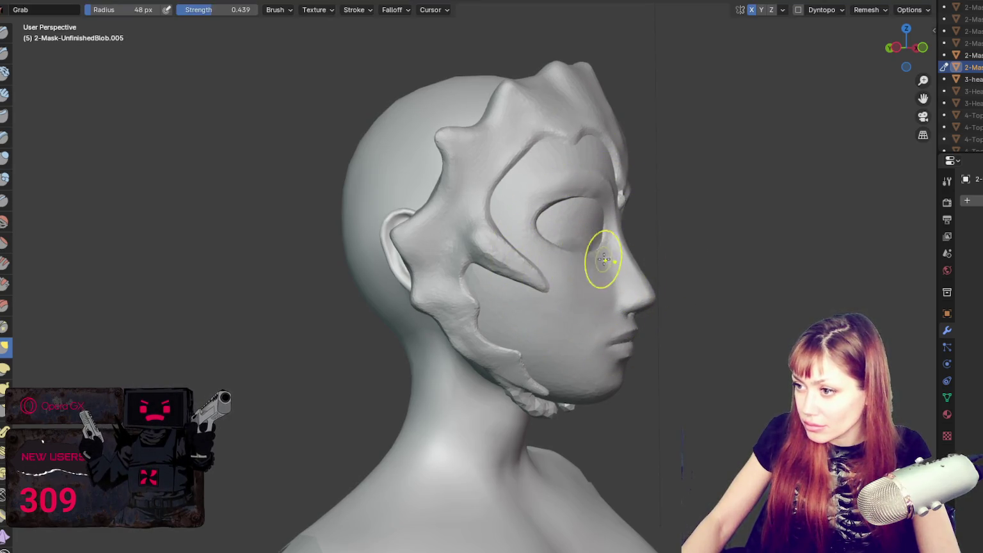
middle_click_drag(604, 259, 485, 274)
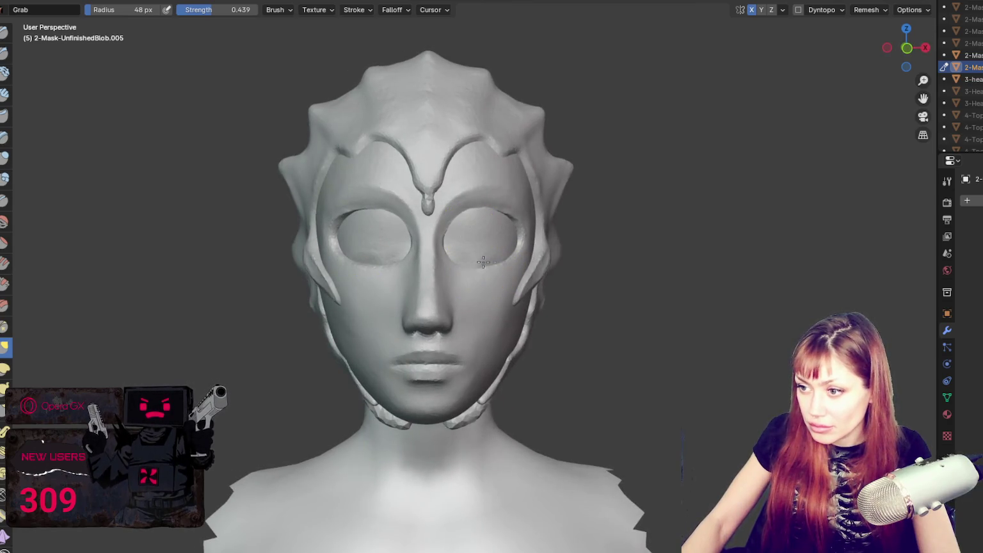
middle_click_drag(427, 241, 472, 122)
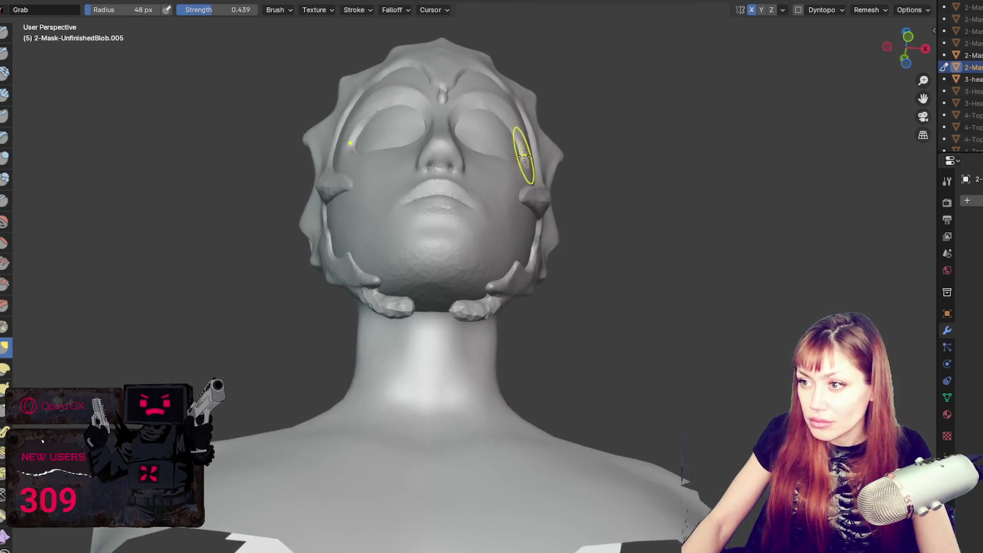
Step: Try brush sizes of 87, 240 and 111 px around the chin, then return to Object Mode
key("f")
middle_click_drag(588, 143, 472, 121)
key("f")
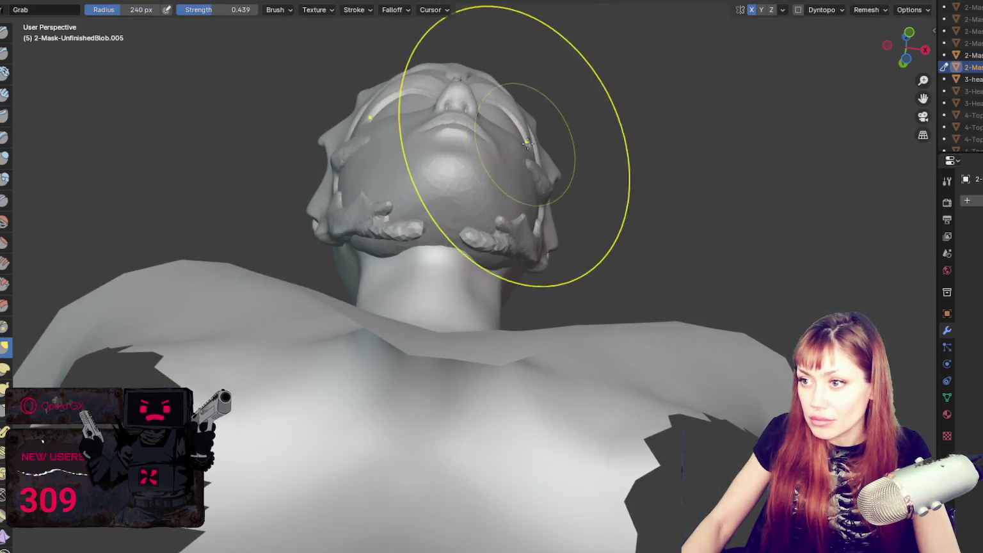
middle_click_drag(483, 132, 477, 294)
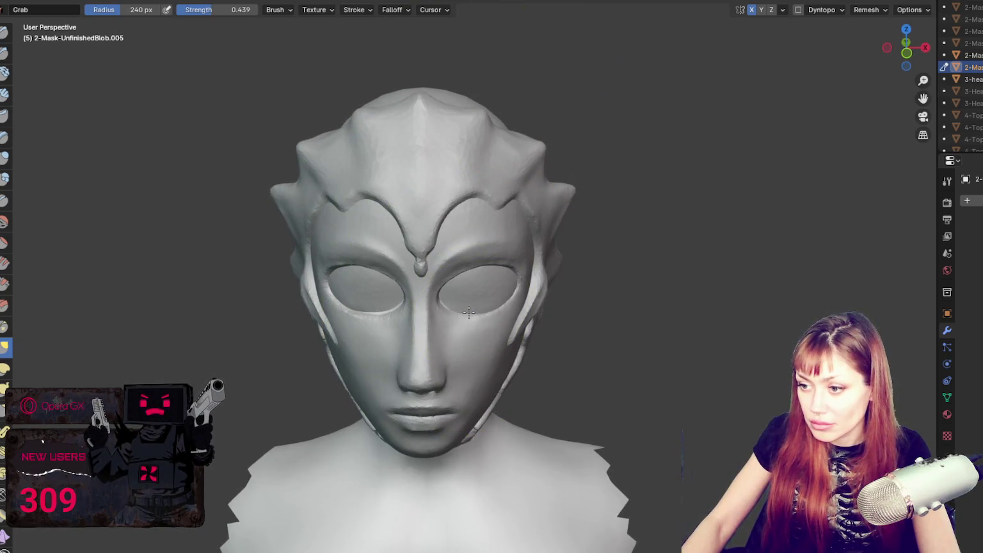
key("f")
left_click(448, 323)
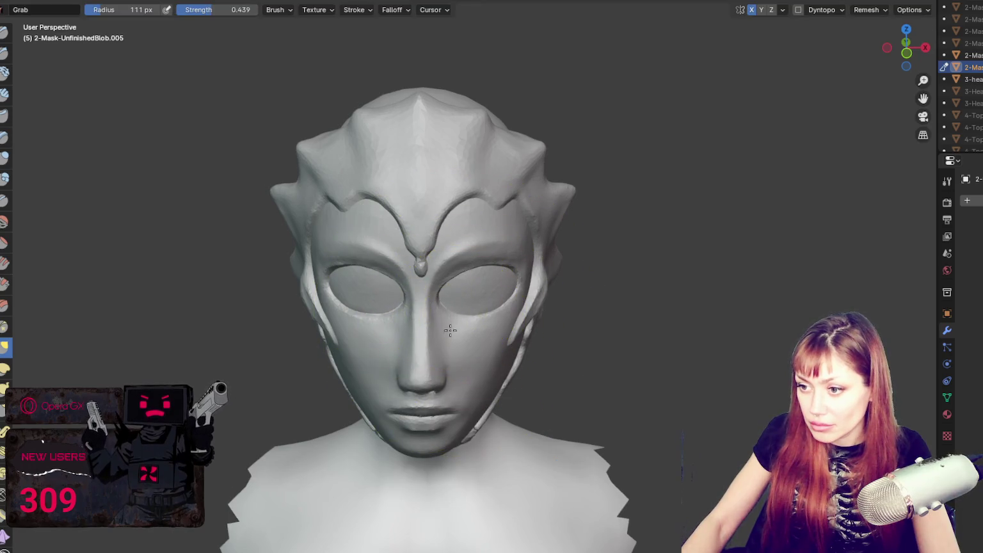
mouse_move(509, 320)
middle_mouse_down()
mouse_move(520, 241)
mouse_move(461, 132)
middle_mouse_up()
scroll(524, 253, "down", 3)
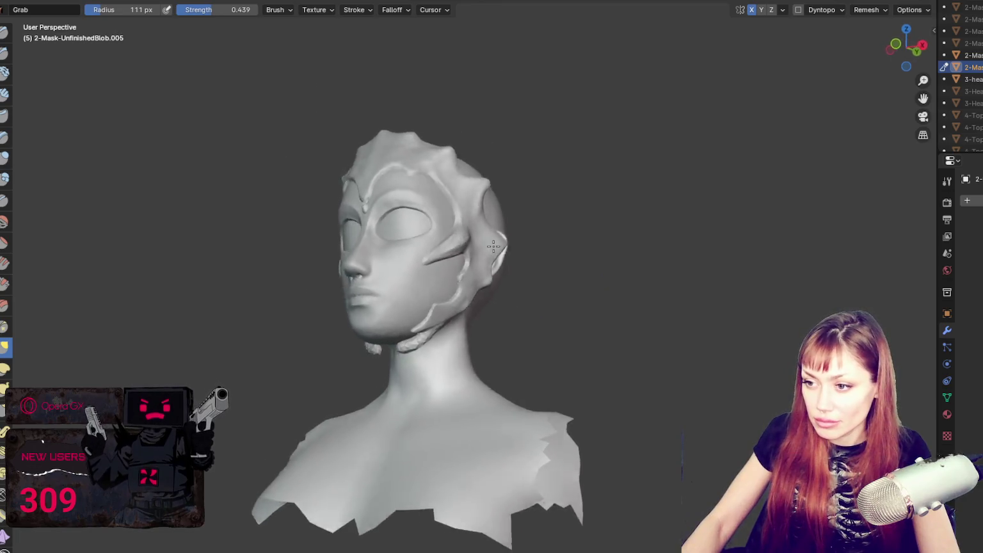
key("ctrl+Page_Up")
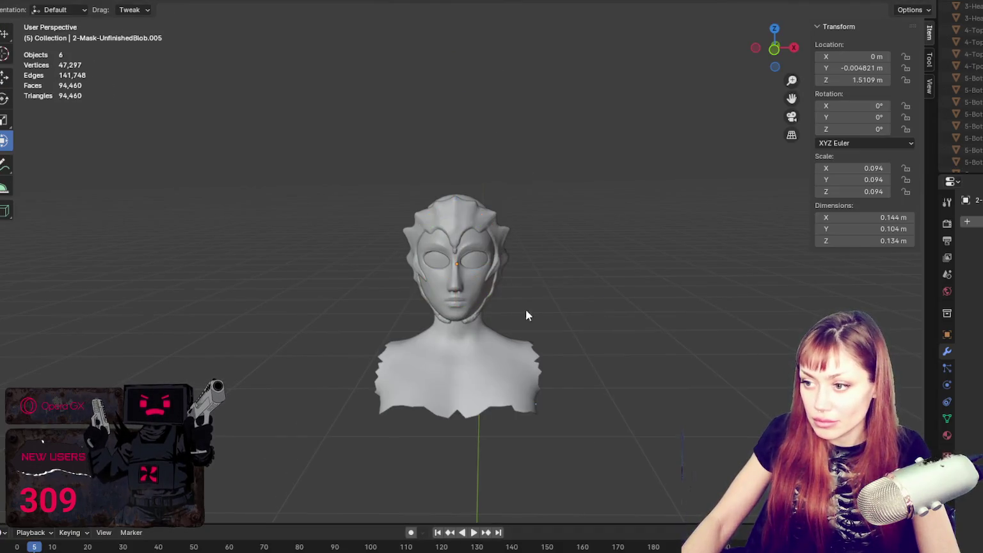
Step: Select the spiky Sphere, enter Sculpt Mode and grab-reshape the chin flaps with a 77 px brush
left_click(470, 322)
scroll(578, 292, "up", 3)
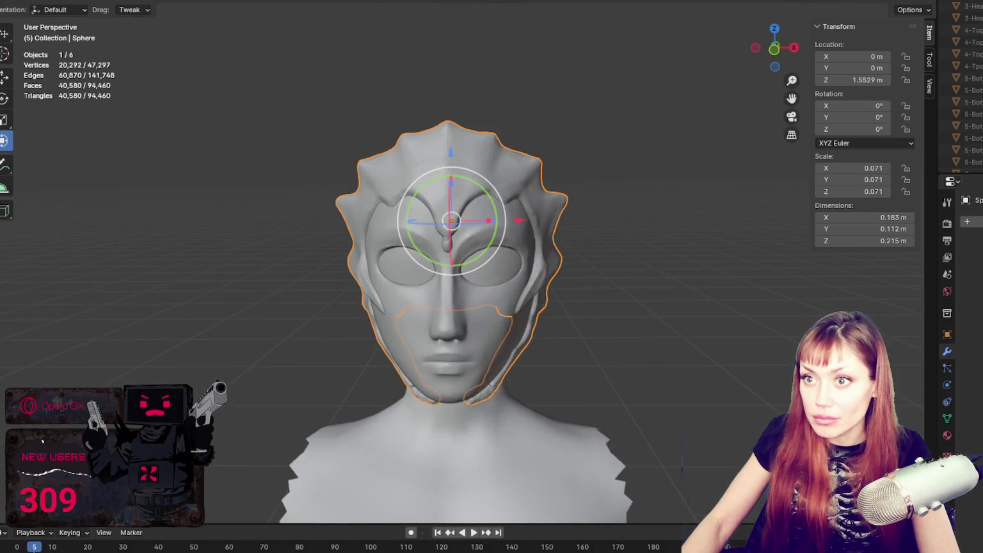
key("ctrl+Page_Down")
middle_click_drag(384, 288, 345, 325)
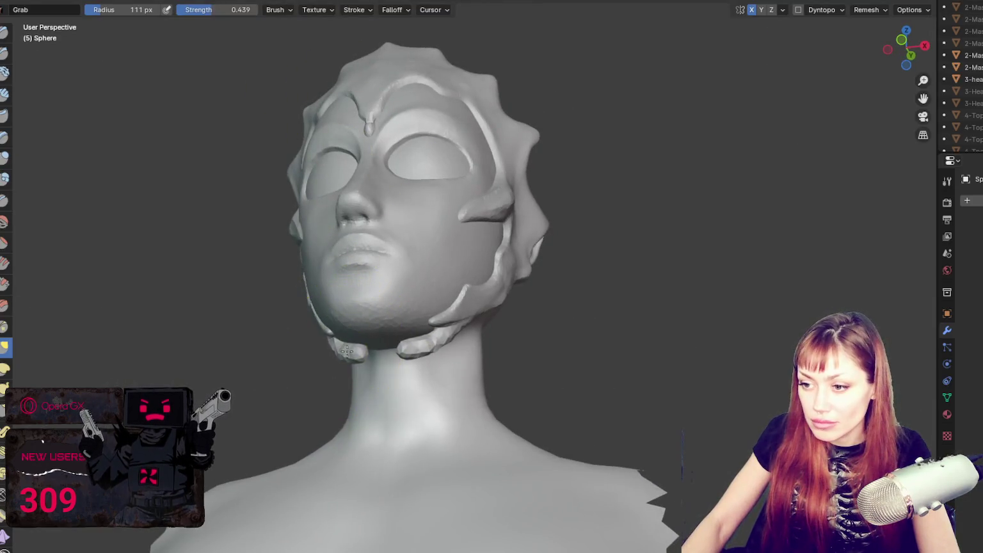
key("f")
left_click(388, 359)
mouse_move(389, 353)
left_mouse_down()
mouse_move(393, 341)
mouse_move(410, 343)
left_mouse_up()
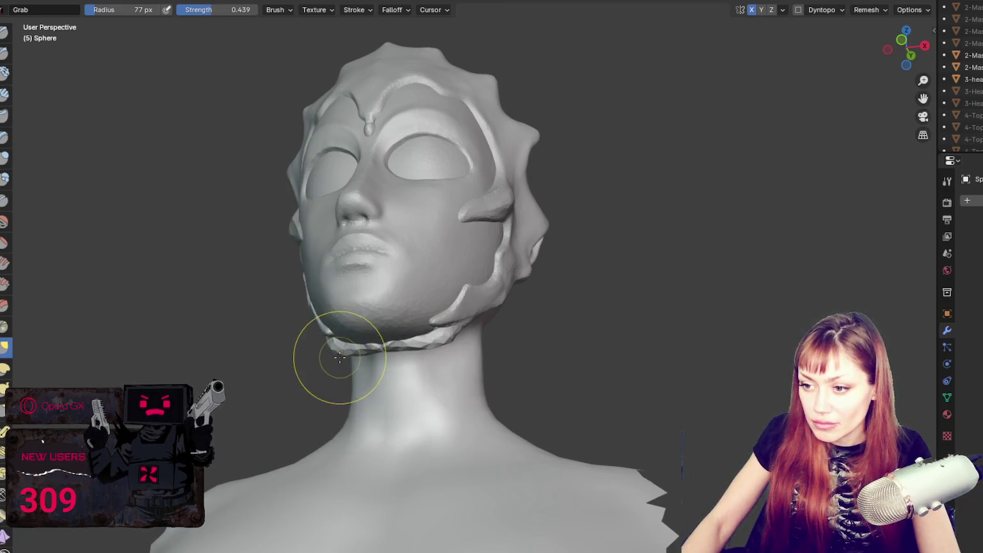
left_click_drag(333, 349, 365, 345)
middle_click_drag(365, 346, 461, 340)
Step: Enable Dyntopo and build a raised ridge along the jaw flap with a 53 px Blob brush
left_click_drag(461, 340, 434, 333)
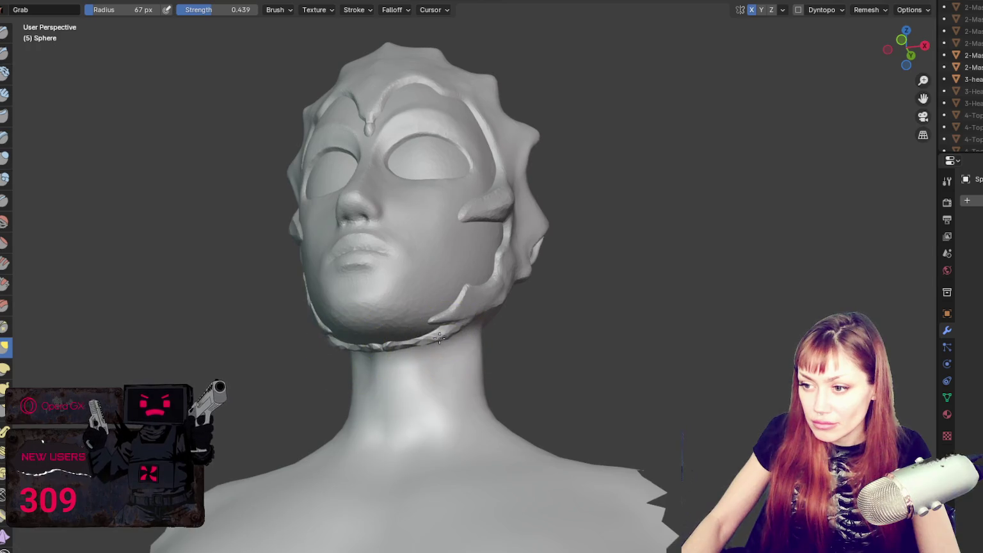
mouse_move(435, 333)
middle_mouse_down()
mouse_move(676, 307)
mouse_move(619, 263)
mouse_move(509, 245)
middle_mouse_up()
scroll(448, 272, "up", 3)
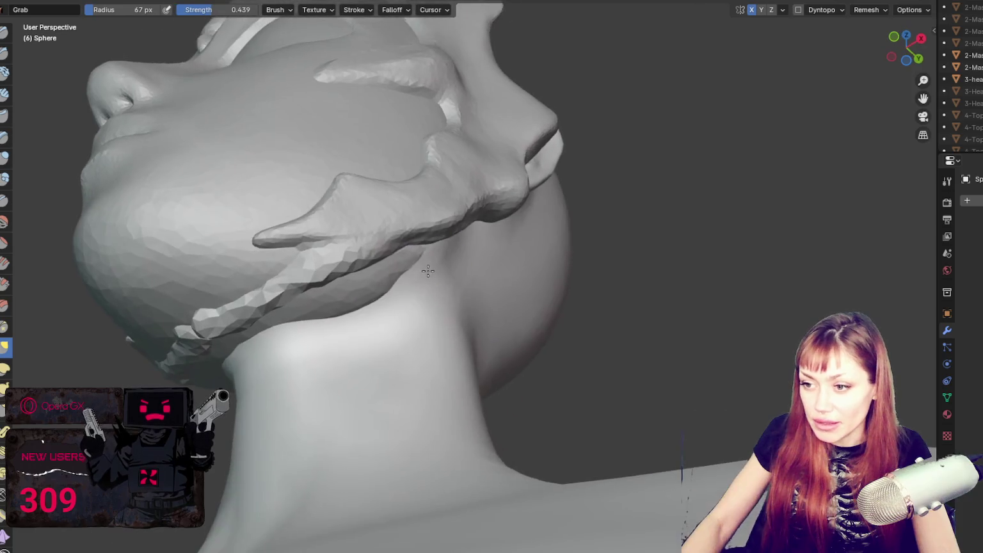
key("b")
middle_click_drag(350, 252, 263, 308)
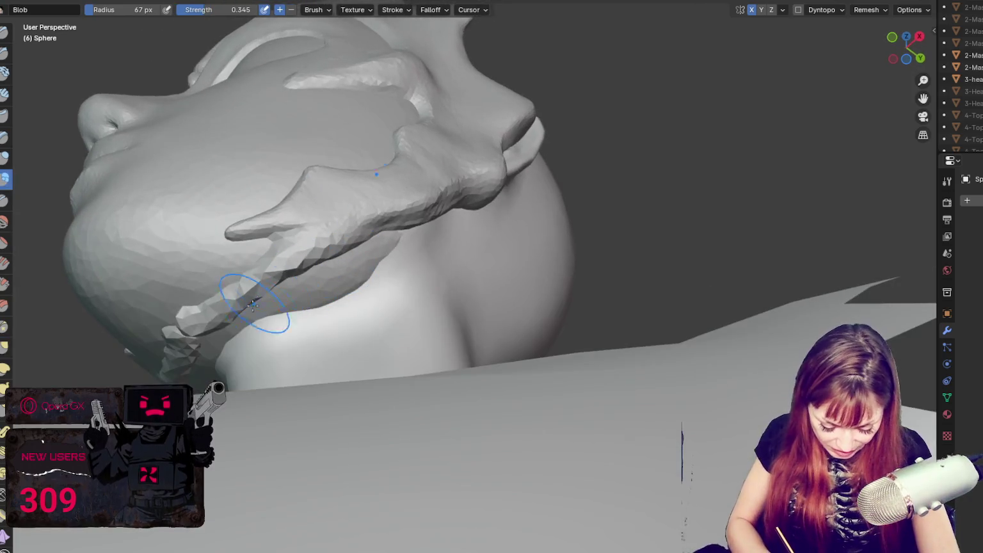
key("f")
left_click(264, 293)
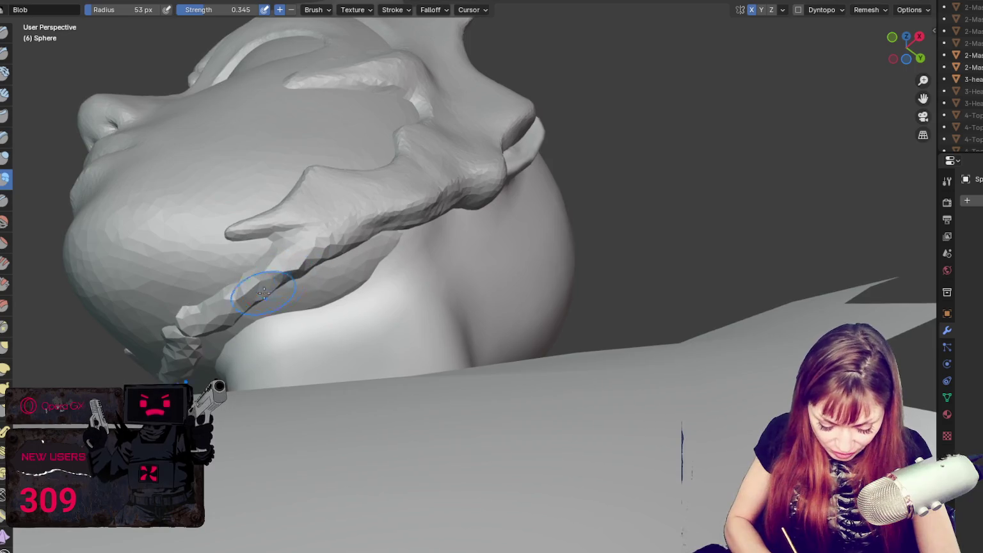
left_click(798, 9)
left_click(736, 29)
mouse_move(215, 328)
left_mouse_down()
mouse_move(275, 275)
mouse_move(312, 261)
left_mouse_up()
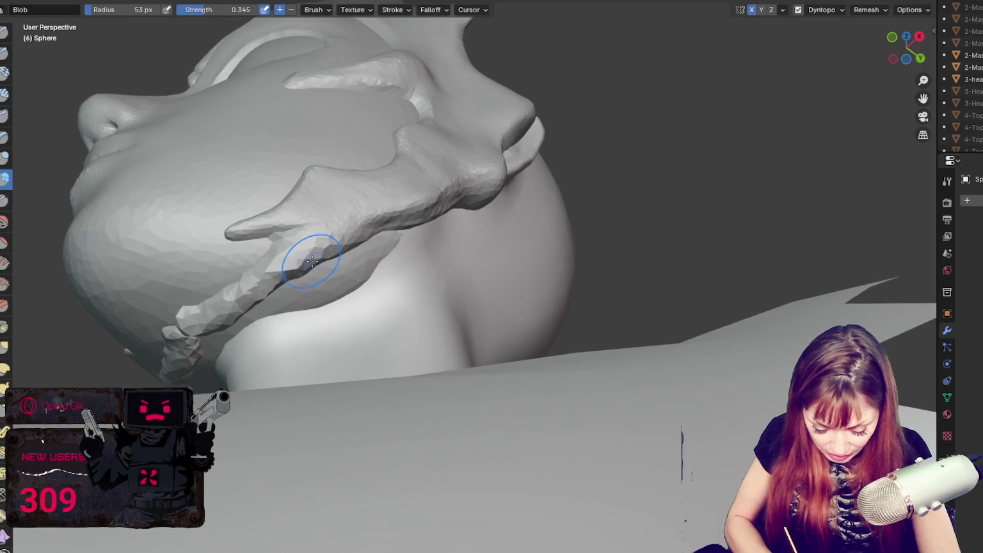
Step: Switch back to the Grab brush and pull the lower jaw flap up and right
middle_click_drag(246, 309, 332, 258)
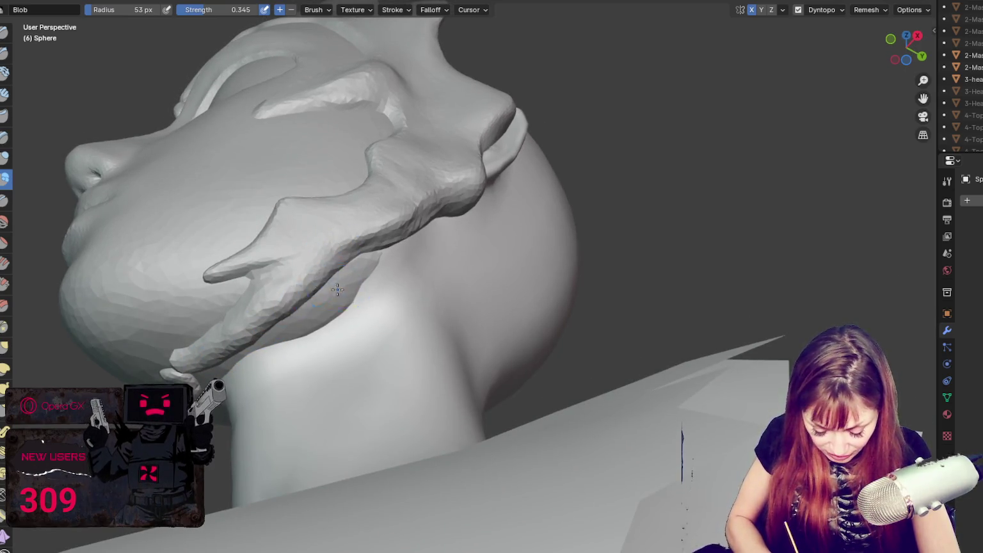
middle_click_drag(315, 282, 292, 378)
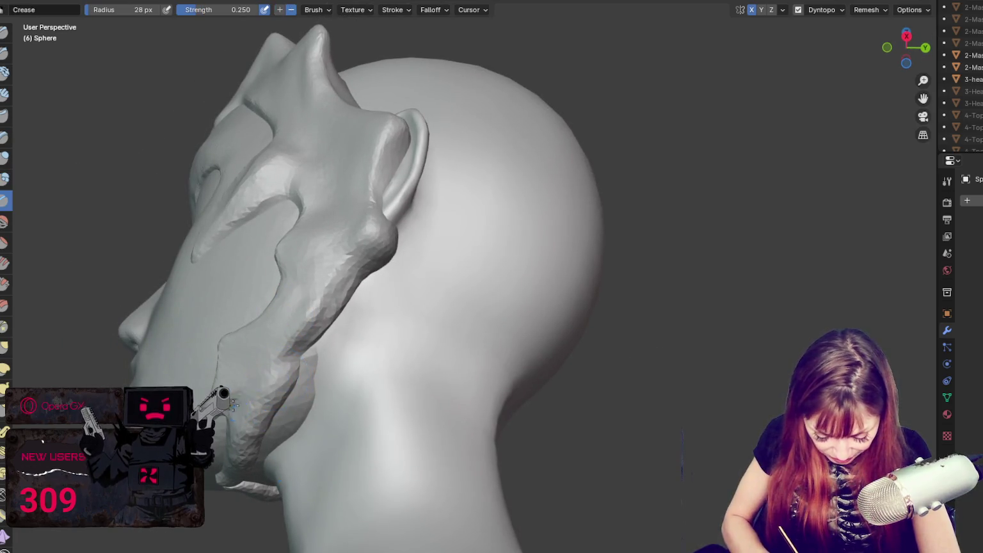
middle_click_drag(287, 397, 291, 429)
key("g")
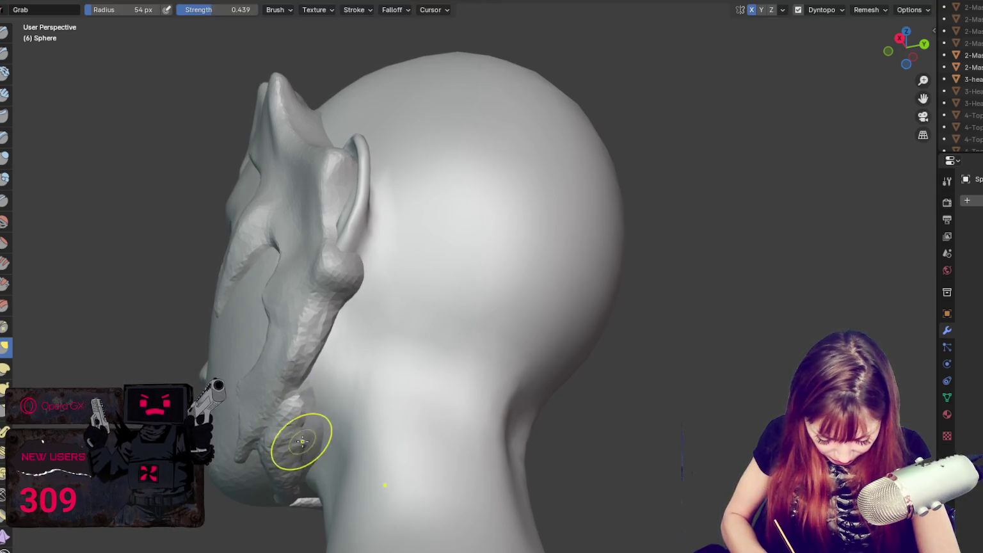
key("x")
middle_click_drag(302, 441, 286, 384)
key("g")
middle_click_drag(275, 449, 242, 485)
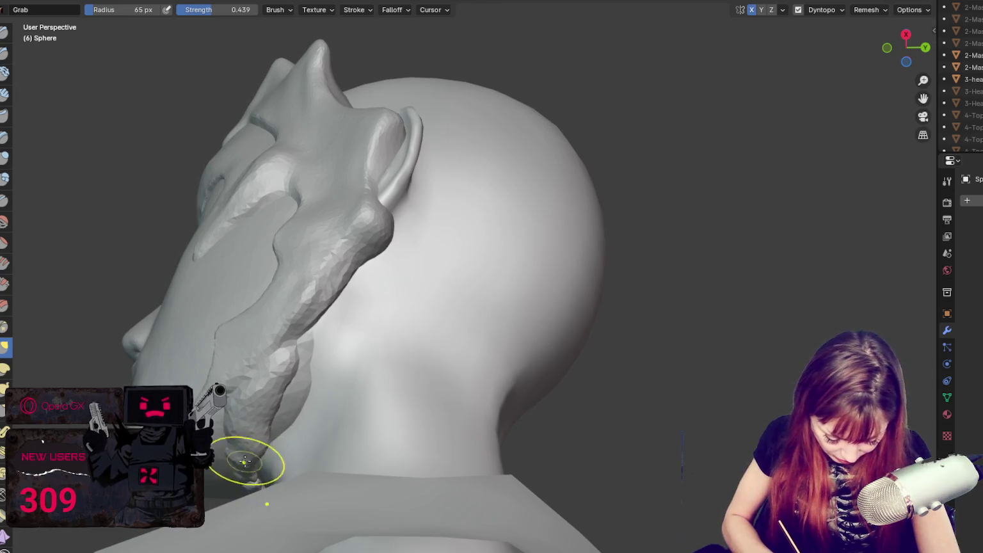
left_click_drag(249, 459, 279, 424)
Step: Pull the jaw flap up and left with an 82 px Grab brush, then pick the Crease brush
mouse_move(249, 433)
middle_mouse_down()
mouse_move(401, 409)
mouse_move(345, 397)
middle_mouse_up()
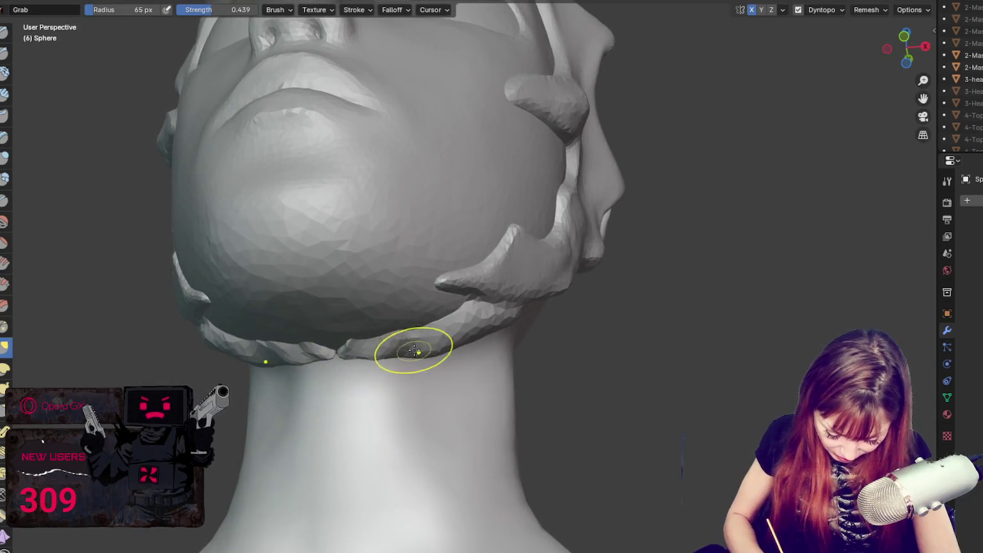
mouse_move(413, 345)
middle_mouse_down()
mouse_move(430, 324)
mouse_move(375, 298)
middle_mouse_up()
key("f")
left_click(384, 296)
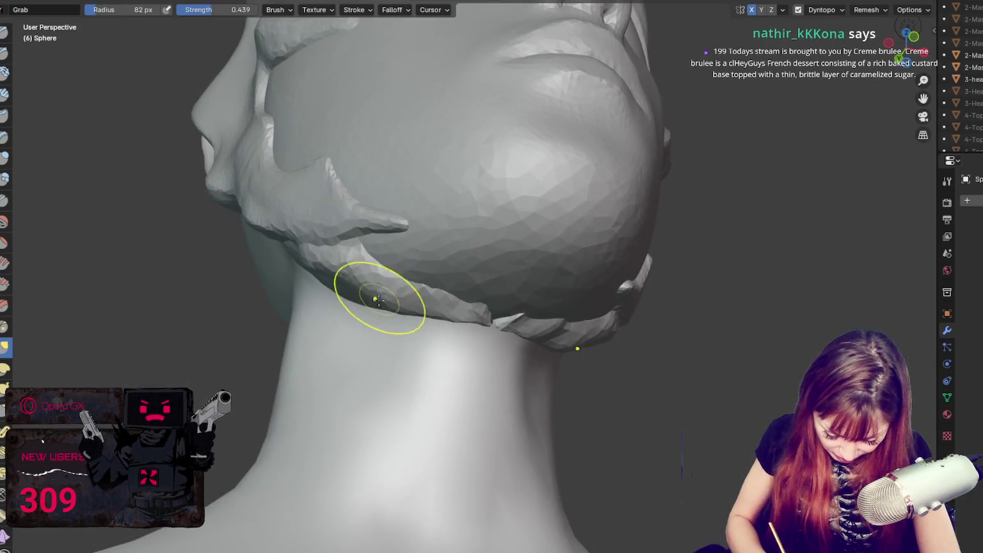
left_click_drag(371, 281, 319, 265)
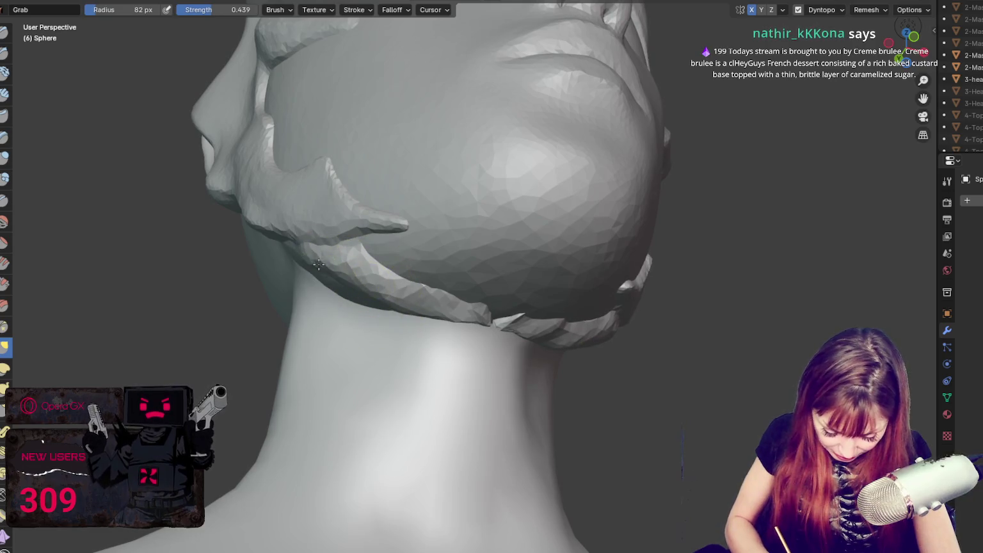
middle_click_drag(344, 274, 450, 308)
key("shift+c")
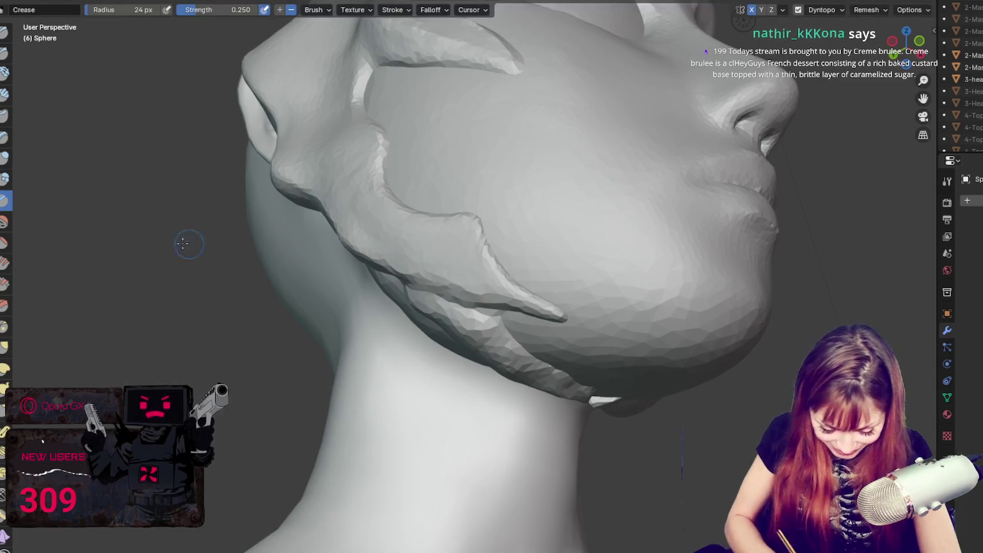
Step: Select the Blob brush, check the jaw flaps from behind and below, and zoom out to the bust
left_click(5, 179)
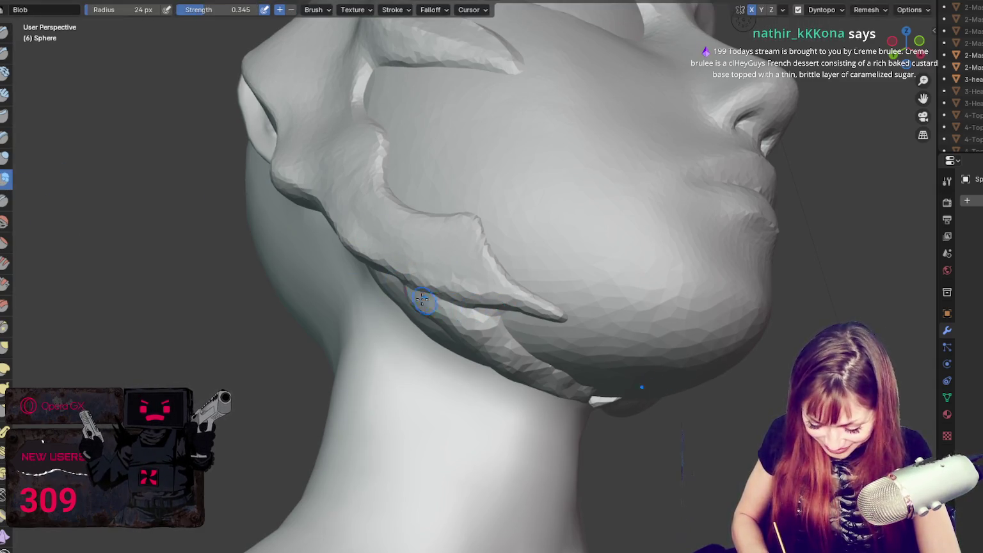
middle_click_drag(489, 342, 488, 241)
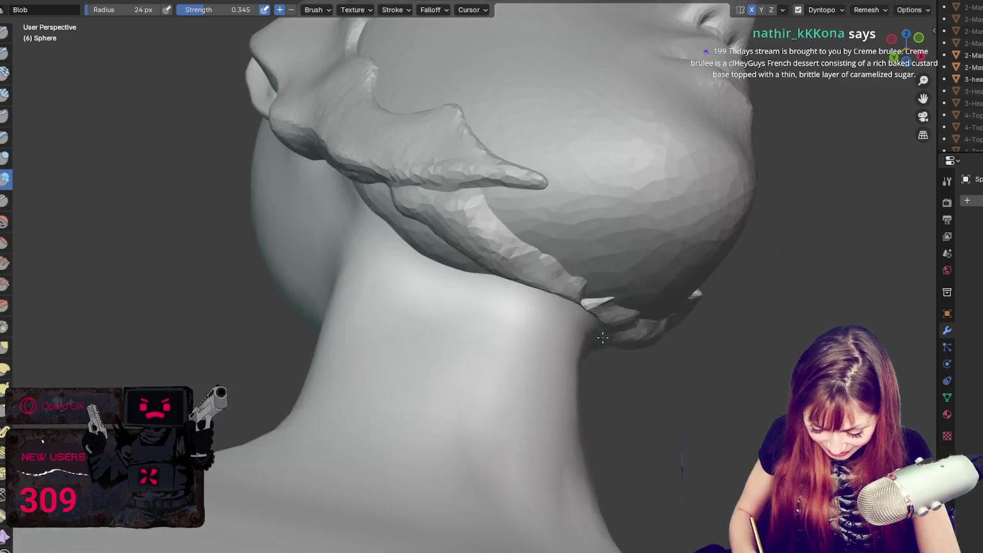
mouse_move(566, 263)
middle_mouse_down()
mouse_move(463, 259)
mouse_move(486, 257)
middle_mouse_up()
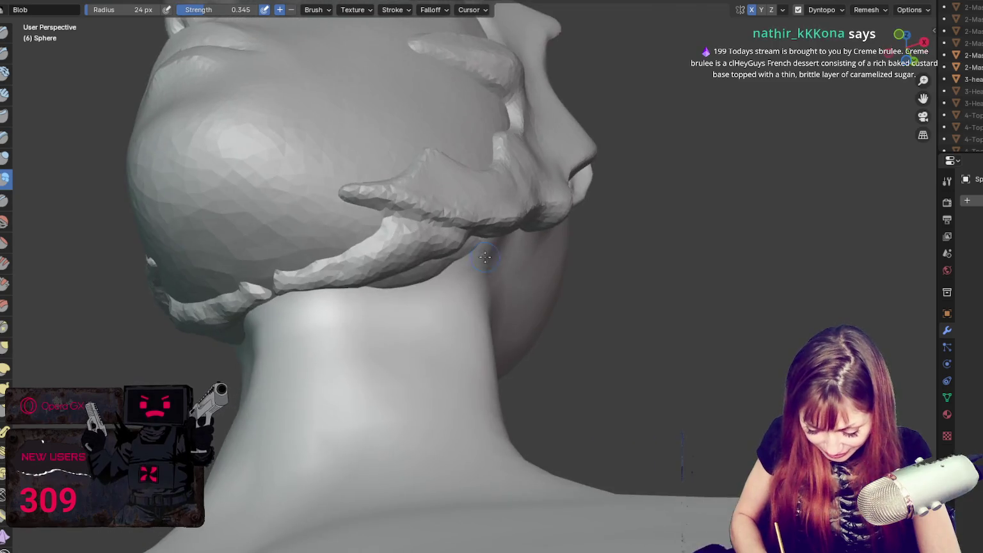
mouse_move(421, 267)
middle_mouse_down()
mouse_move(358, 295)
mouse_move(519, 351)
middle_mouse_up()
scroll(537, 320, "down", 5)
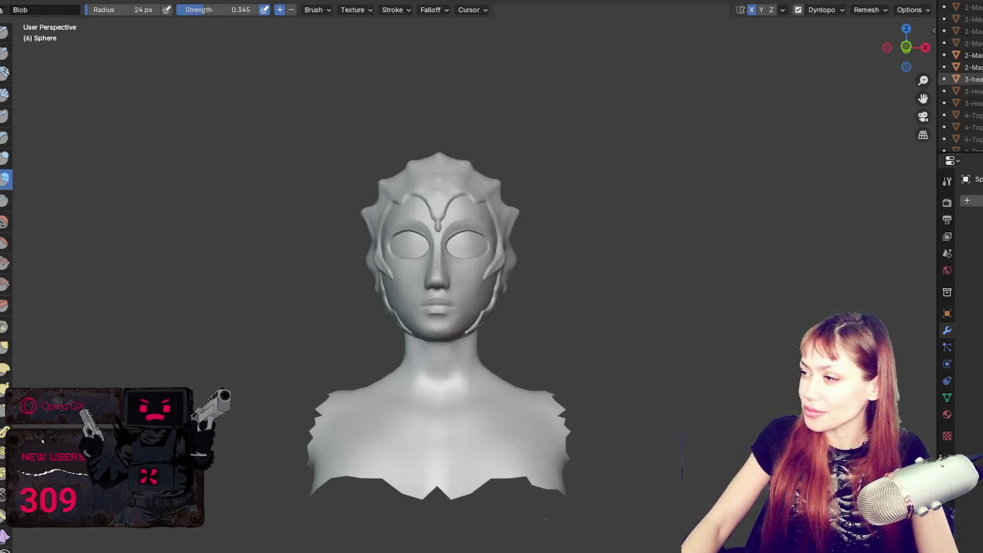
Step: Unhide the spiky hair crest with Alt+H and pick crest objects in the Outliner
mouse_move(607, 191)
middle_mouse_down()
mouse_move(768, 213)
mouse_move(719, 208)
middle_mouse_up()
scroll(718, 208, "down", 1)
scroll(966, 127, "down", 4)
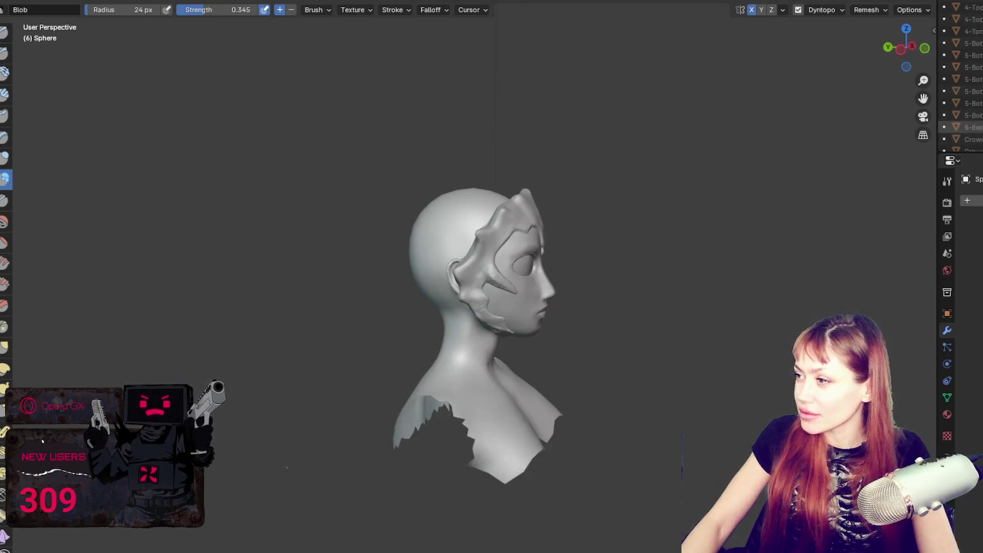
scroll(964, 128, "down", 5)
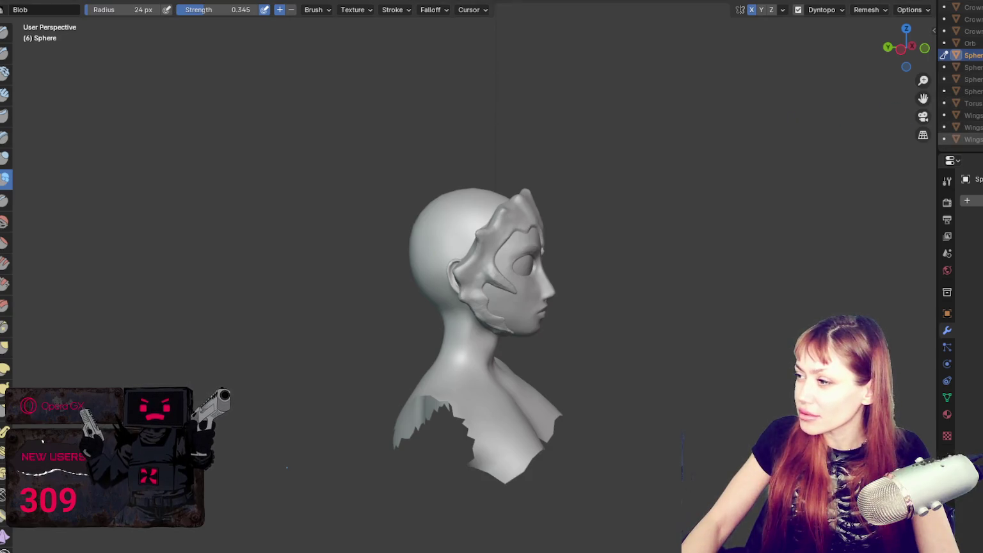
key("alt+h")
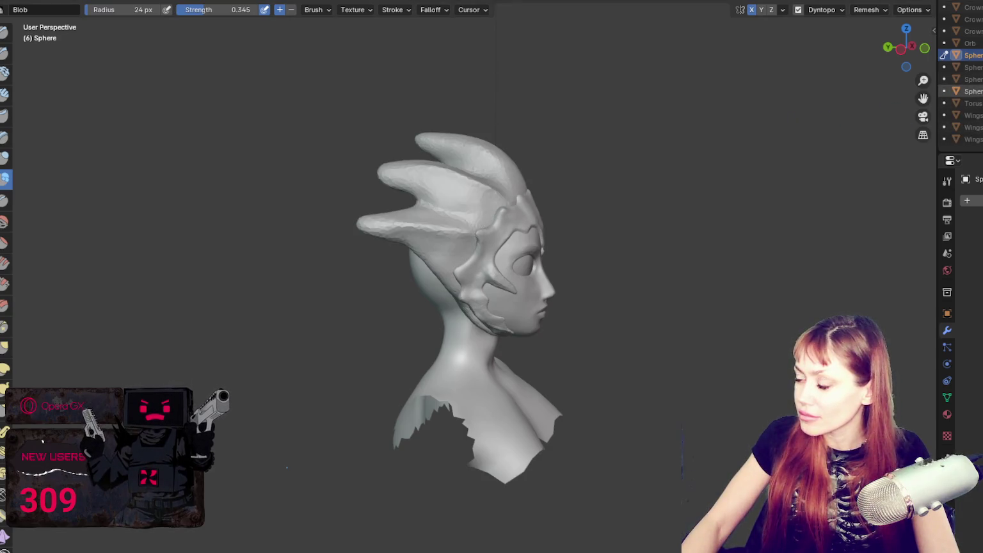
left_click(979, 91)
left_click(980, 68)
mouse_move(645, 183)
middle_mouse_down()
mouse_move(538, 186)
mouse_move(657, 178)
middle_mouse_up()
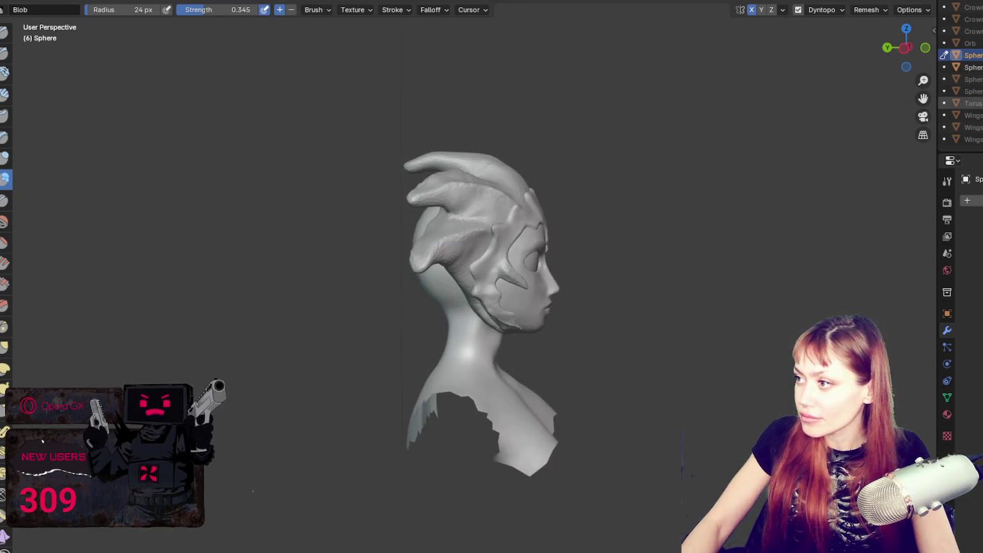
Step: Make the other hair crest active, pick the Blob brush, and enlarge the Outliner panel
left_click(973, 67)
mouse_move(615, 179)
middle_mouse_down()
mouse_move(663, 175)
mouse_move(766, 213)
middle_mouse_up()
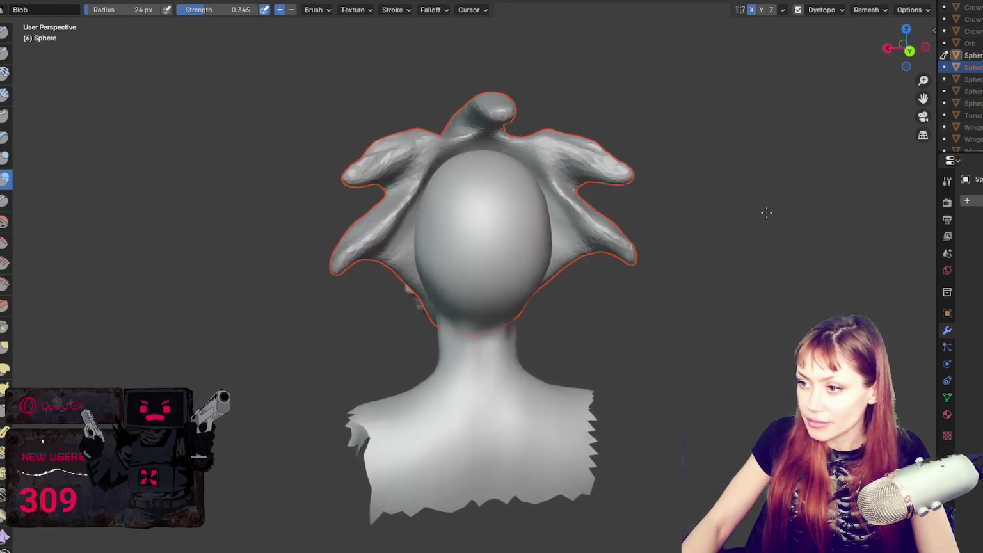
scroll(727, 198, "up", 3)
scroll(653, 202, "up", 2)
key("x")
key("z")
mouse_move(478, 277)
middle_mouse_down()
mouse_move(567, 268)
mouse_move(628, 280)
mouse_move(550, 253)
mouse_move(449, 255)
middle_mouse_up()
left_click(5, 179)
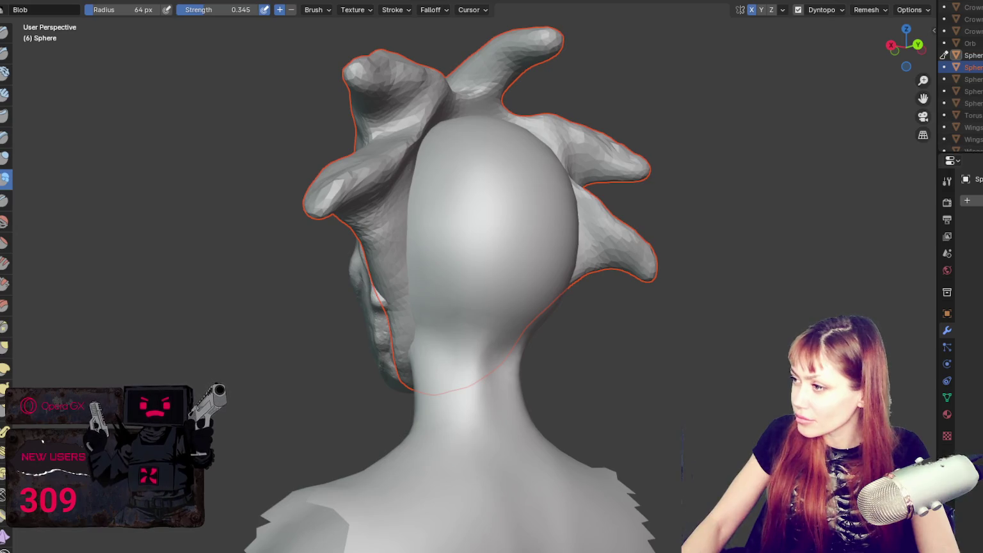
left_click_drag(961, 152, 960, 451)
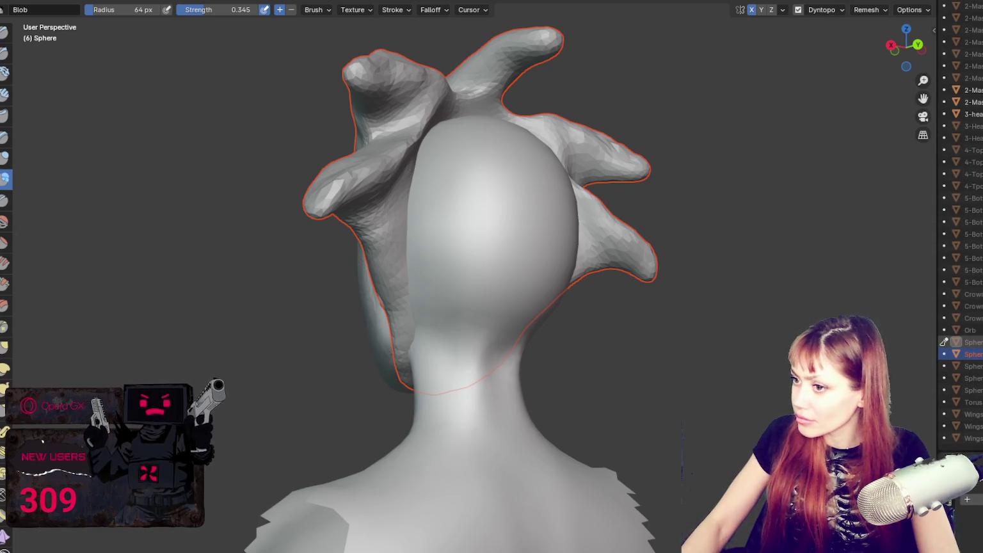
Step: Hide the head and neck and soften the round bump inside the Sphere.001 shell
key("h")
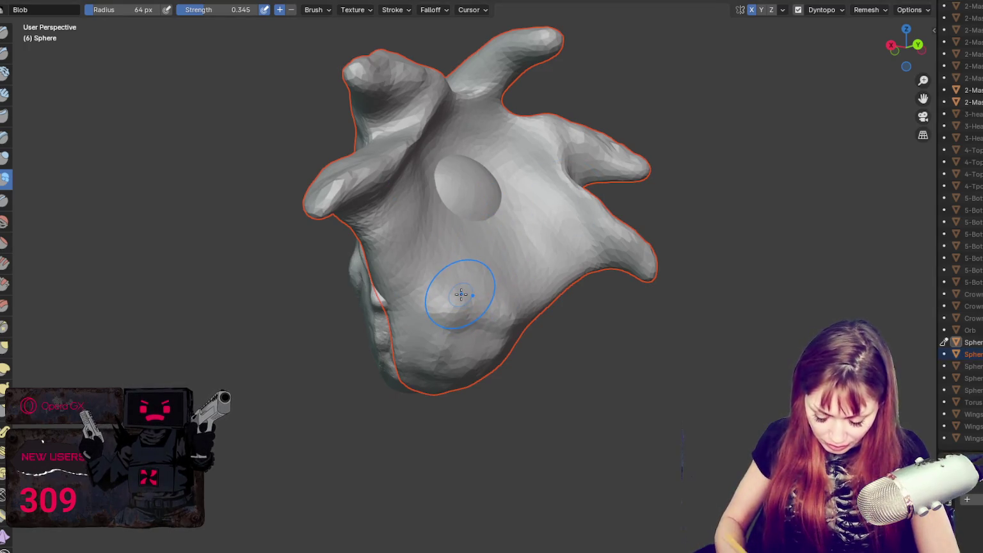
middle_click_drag(461, 294, 624, 327)
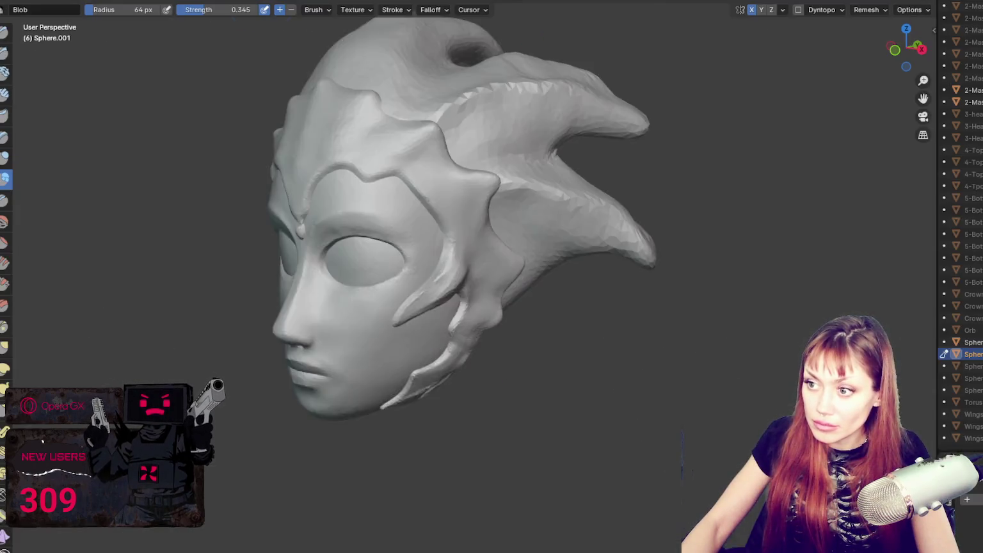
middle_click_drag(448, 192, 405, 157)
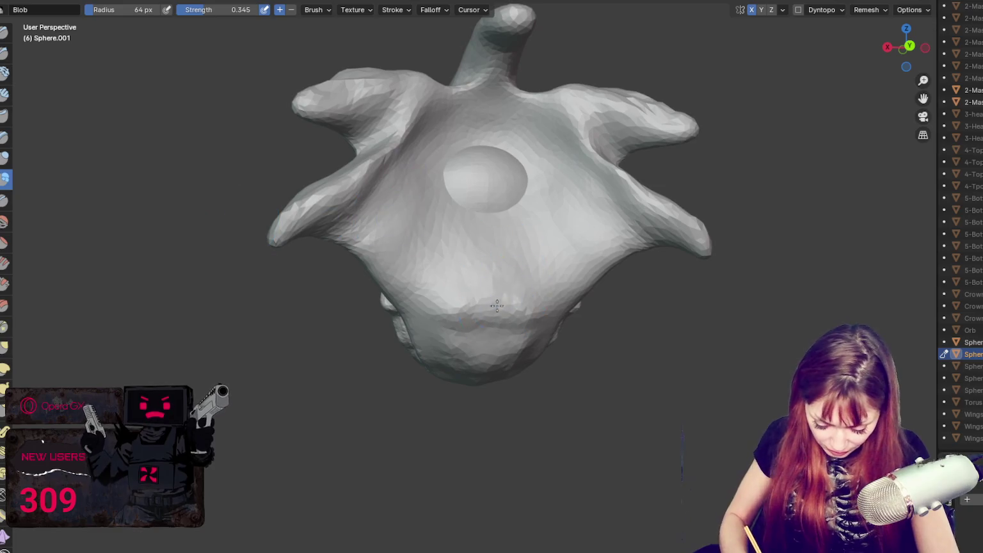
mouse_move(476, 155)
middle_mouse_down()
mouse_move(670, 220)
mouse_move(499, 189)
middle_mouse_up()
mouse_move(498, 189)
left_mouse_down("shift")
mouse_move(506, 158)
mouse_move(450, 175)
mouse_move(466, 121)
mouse_move(405, 198)
mouse_move(461, 167)
mouse_move(466, 219)
mouse_move(508, 184)
left_mouse_up("shift")
middle_click_drag(501, 225, 512, 227)
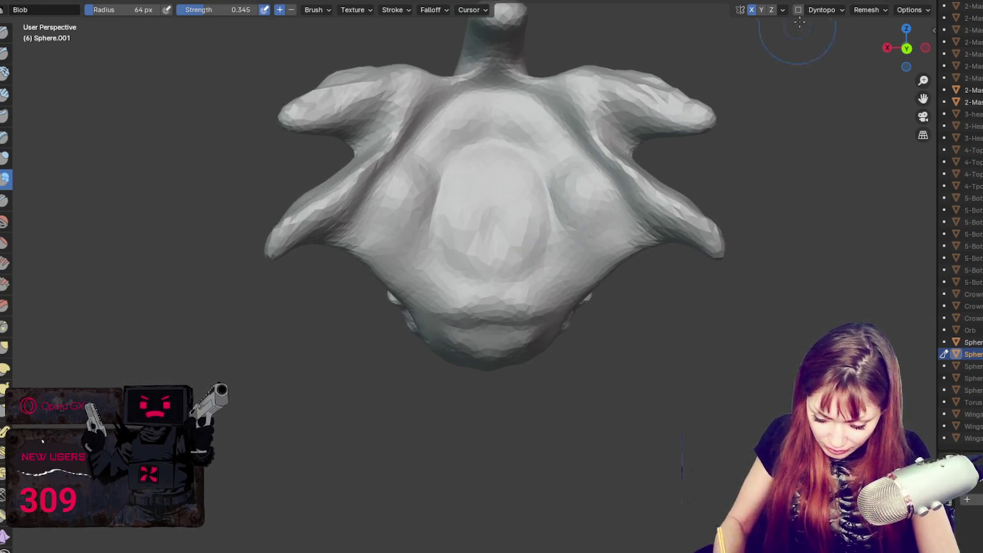
Step: Turn on Dyntopo and build the central bump into a rounder mass with Blob strokes
left_click(798, 10)
left_click_drag(516, 227, 465, 165)
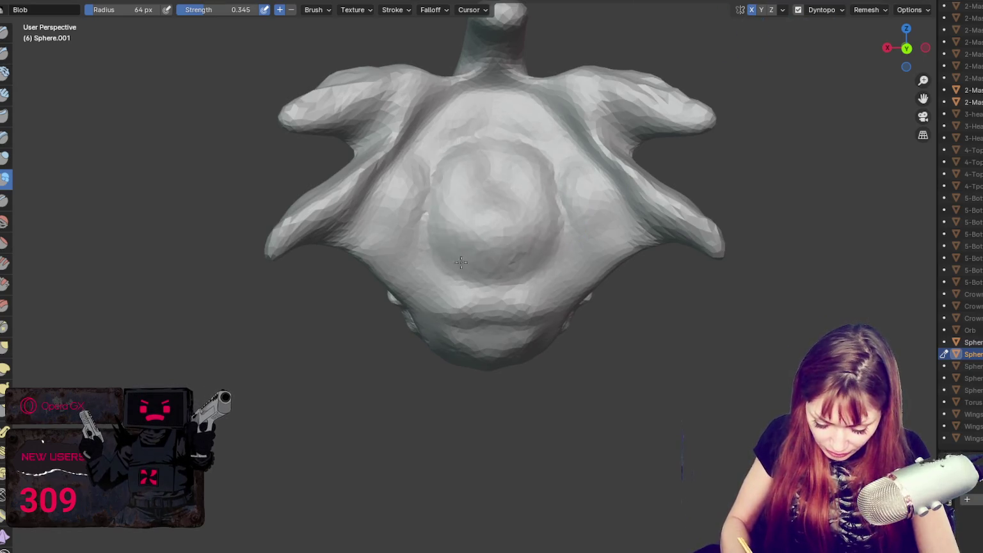
mouse_move(435, 258)
left_mouse_down()
mouse_move(463, 226)
mouse_move(432, 147)
mouse_move(494, 151)
left_mouse_up()
mouse_move(494, 151)
middle_mouse_down()
mouse_move(698, 187)
mouse_move(477, 175)
middle_mouse_up()
mouse_move(476, 176)
left_mouse_down()
mouse_move(505, 261)
mouse_move(477, 173)
mouse_move(500, 109)
mouse_move(441, 191)
mouse_move(444, 152)
mouse_move(422, 144)
mouse_move(436, 131)
mouse_move(429, 148)
left_mouse_up()
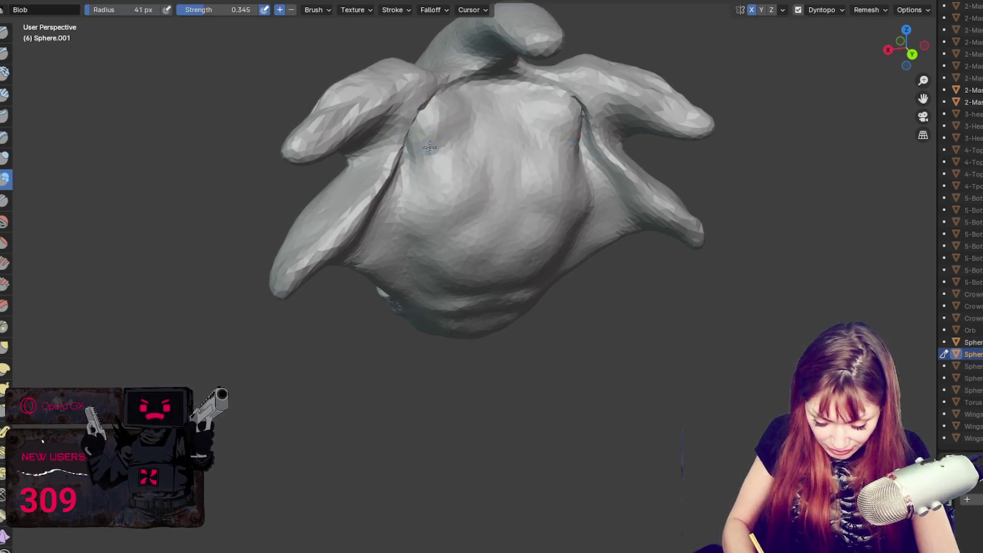
Step: Add mirrored Blob bulges down the left side, middle and lower inner surface of the shell
mouse_move(417, 112)
left_mouse_down()
mouse_move(409, 192)
mouse_move(430, 119)
mouse_move(431, 196)
left_mouse_up()
mouse_move(426, 149)
left_mouse_down()
mouse_move(391, 218)
mouse_move(406, 188)
left_mouse_up()
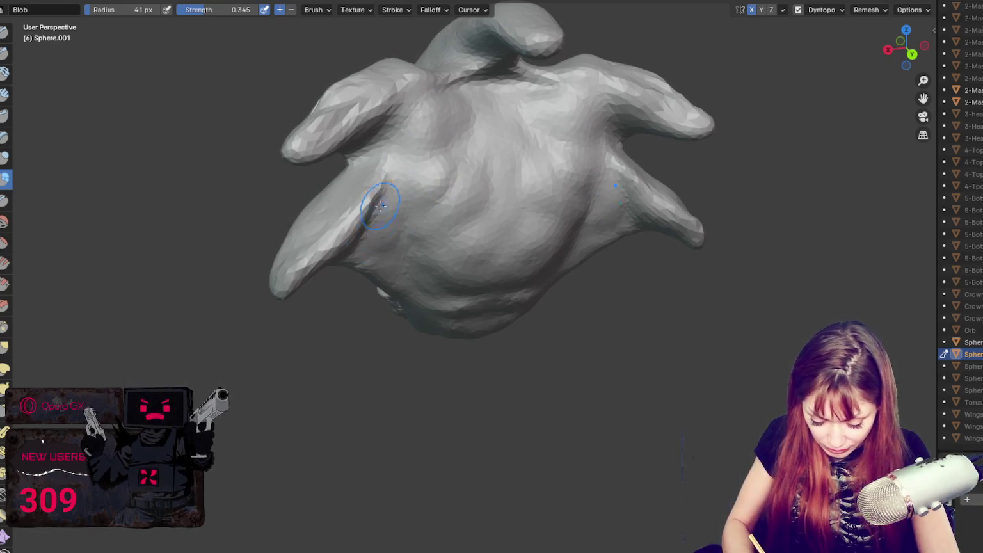
middle_click_drag(381, 205, 378, 189)
mouse_move(378, 189)
left_mouse_down()
mouse_move(400, 211)
mouse_move(399, 258)
left_mouse_up()
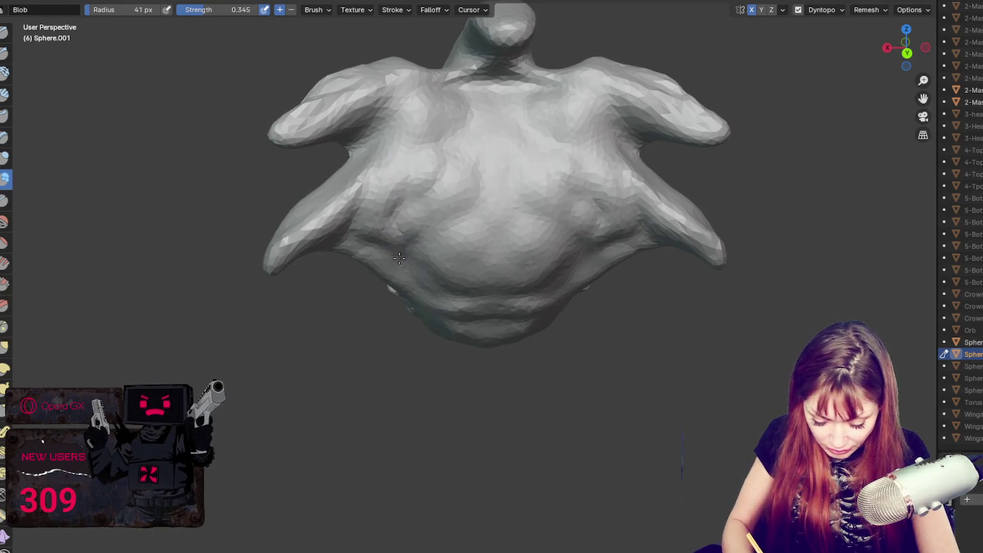
middle_click_drag(399, 257, 406, 219)
mouse_move(406, 220)
left_mouse_down()
mouse_move(422, 240)
mouse_move(361, 205)
mouse_move(400, 250)
mouse_move(435, 250)
left_mouse_up()
mouse_move(435, 300)
left_mouse_down()
mouse_move(419, 257)
mouse_move(452, 213)
mouse_move(506, 275)
mouse_move(477, 340)
left_mouse_up()
middle_click_drag(503, 295, 543, 292)
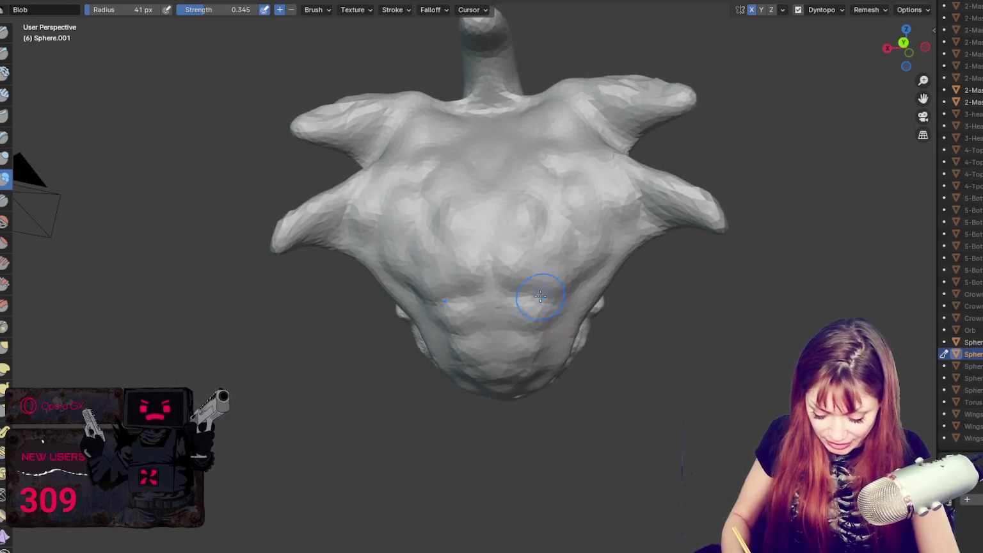
left_click_drag(542, 292, 527, 307)
middle_click_drag(527, 308, 560, 340)
mouse_move(561, 339)
left_mouse_down()
mouse_move(577, 292)
mouse_move(536, 328)
left_mouse_up()
Step: Bulge the upper inner surface and the area between the upper spikes
middle_click_drag(502, 162, 413, 149)
left_click_drag(413, 149, 390, 115)
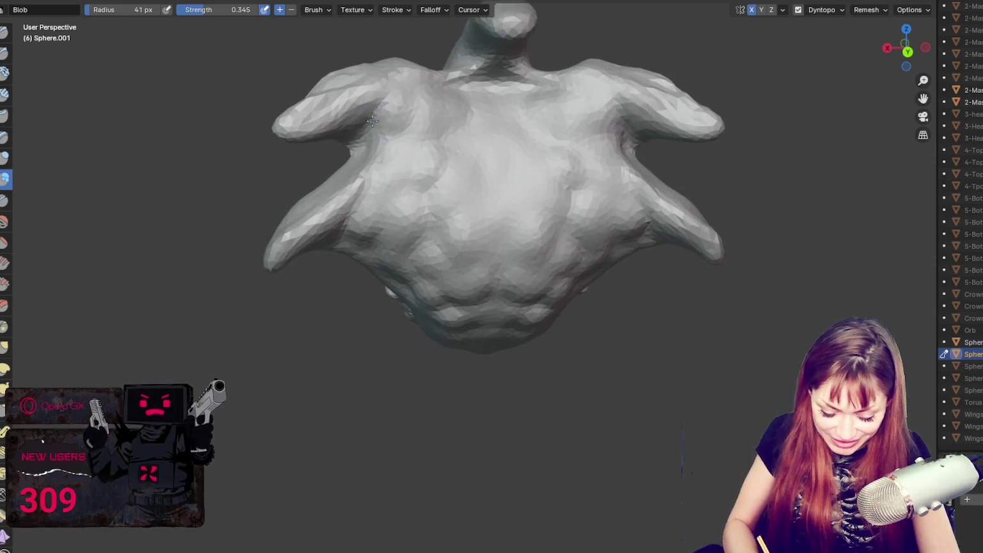
middle_click_drag(390, 115, 387, 128)
mouse_move(387, 128)
left_mouse_down()
mouse_move(447, 119)
mouse_move(503, 169)
mouse_move(509, 256)
left_mouse_up()
middle_click_drag(509, 256, 508, 252)
left_click_drag(461, 150, 464, 90)
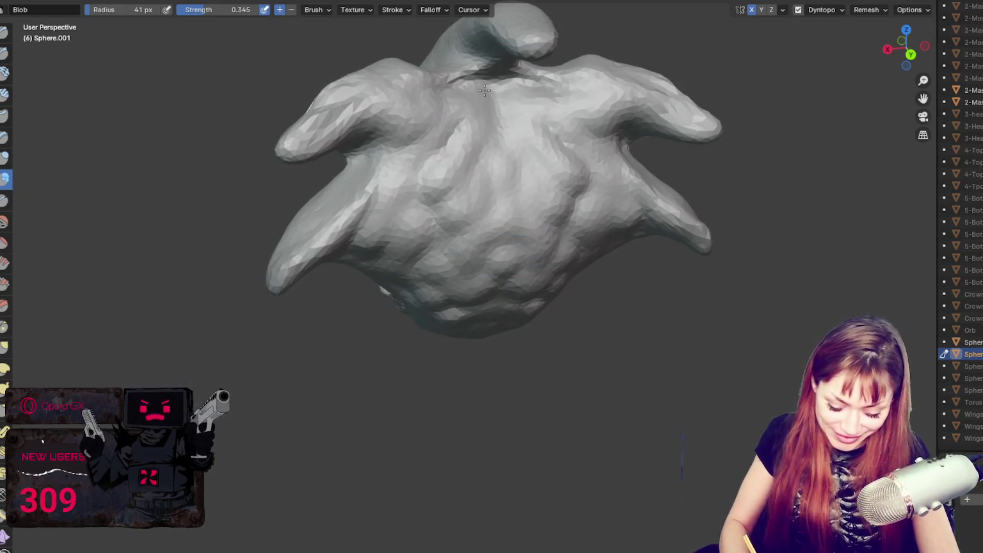
middle_click_drag(464, 90, 460, 85)
mouse_move(460, 85)
left_mouse_down()
mouse_move(510, 147)
mouse_move(474, 173)
mouse_move(480, 142)
left_mouse_up()
Step: Enlarge the brush to 96 px and add bumps along the inner surface
key("f")
left_click(469, 174)
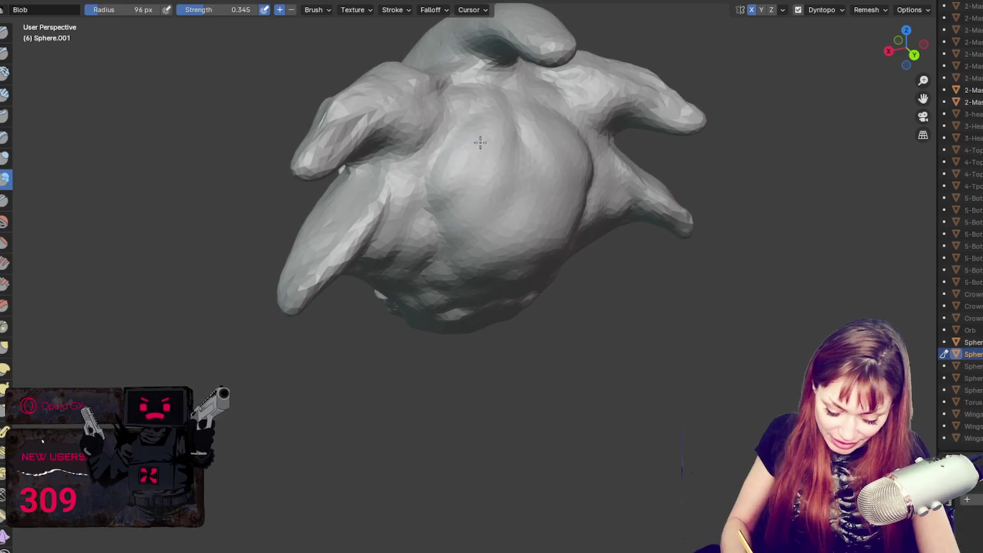
mouse_move(486, 268)
middle_mouse_down()
mouse_move(516, 282)
mouse_move(518, 259)
mouse_move(483, 246)
middle_mouse_up()
mouse_move(444, 189)
left_mouse_down()
mouse_move(462, 89)
mouse_move(478, 191)
mouse_move(502, 149)
mouse_move(537, 176)
left_mouse_up()
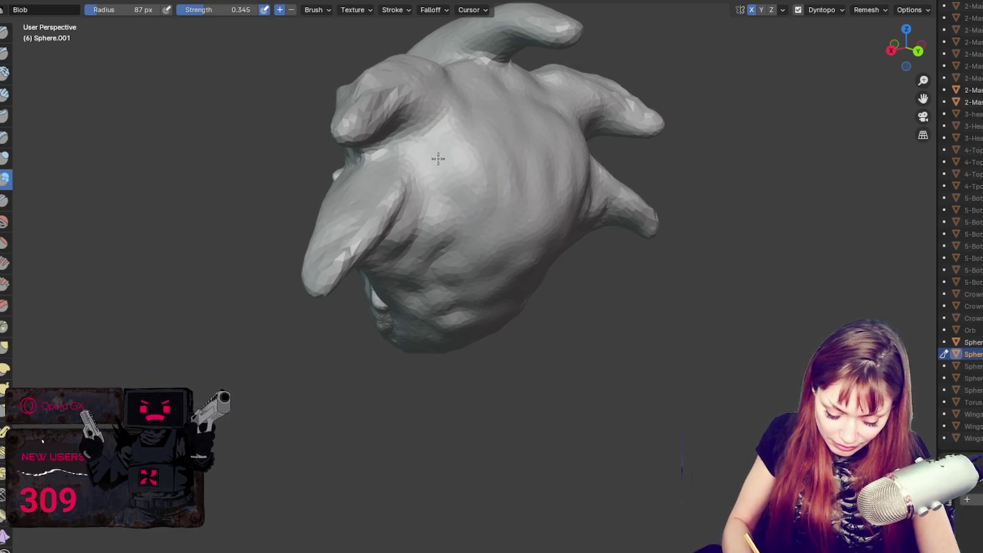
mouse_move(430, 298)
middle_mouse_down()
mouse_move(544, 257)
mouse_move(575, 263)
middle_mouse_up()
Step: Try pulling the right-side spikes out with a 200 px brush, then undo the strokes
key("f")
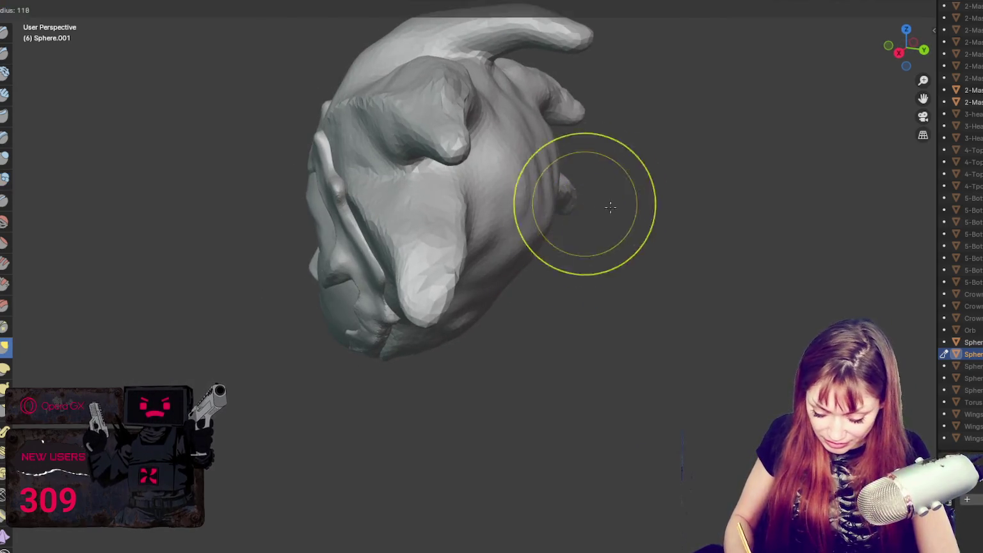
left_click(602, 180)
left_click_drag(557, 173, 595, 198)
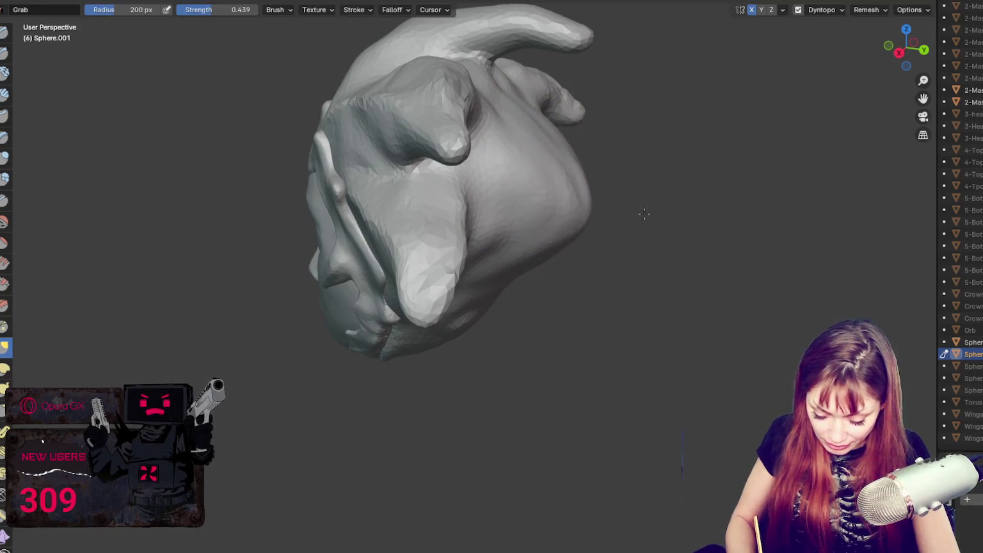
key("ctrl+z")
key("ctrl+z")
key("ctrl+z")
key("ctrl+z")
key("ctrl+z")
key("ctrl+z")
key("f")
left_click(549, 96)
key("ctrl+z")
key("ctrl+z")
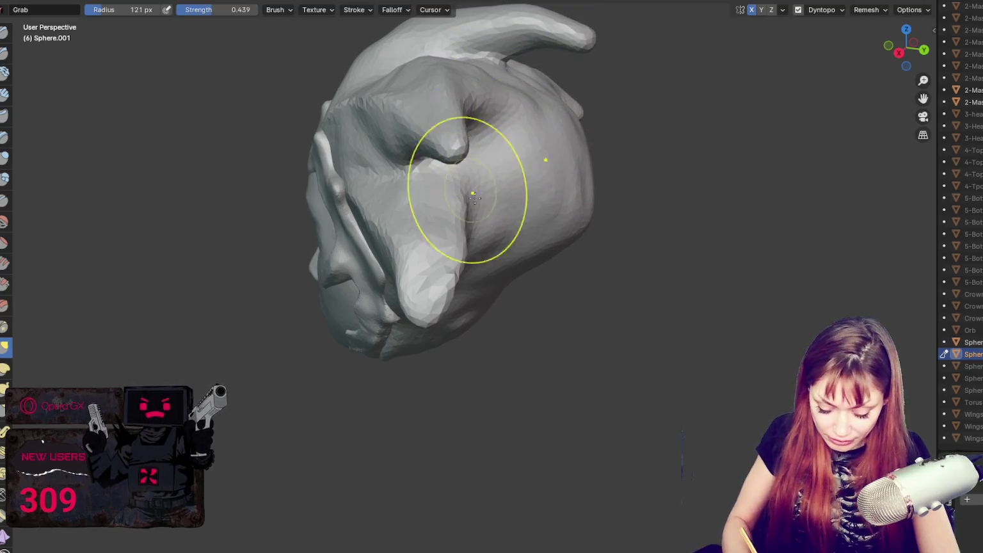
key("ctrl+z")
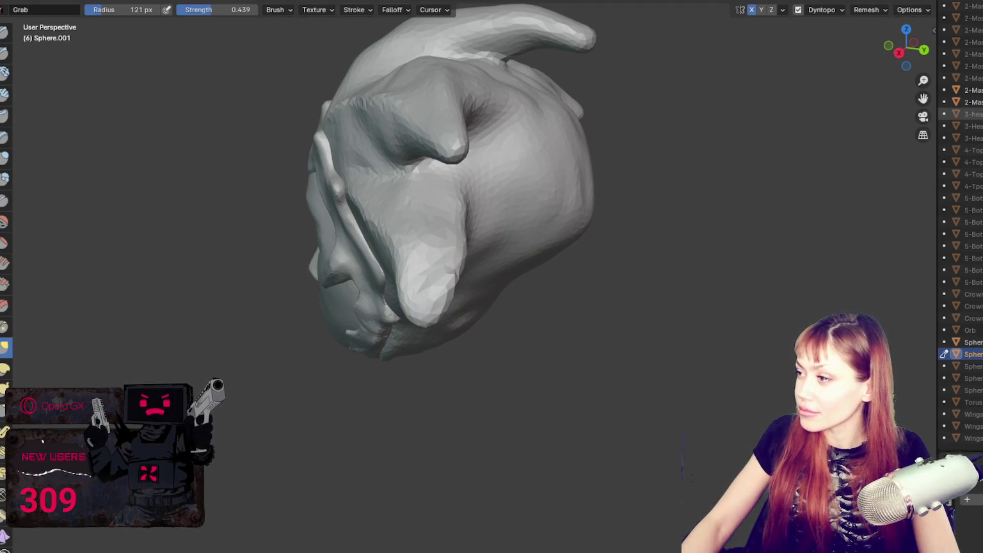
Step: Show the head and neck again and pull the hair's lower edge over the neck
left_click(980, 114)
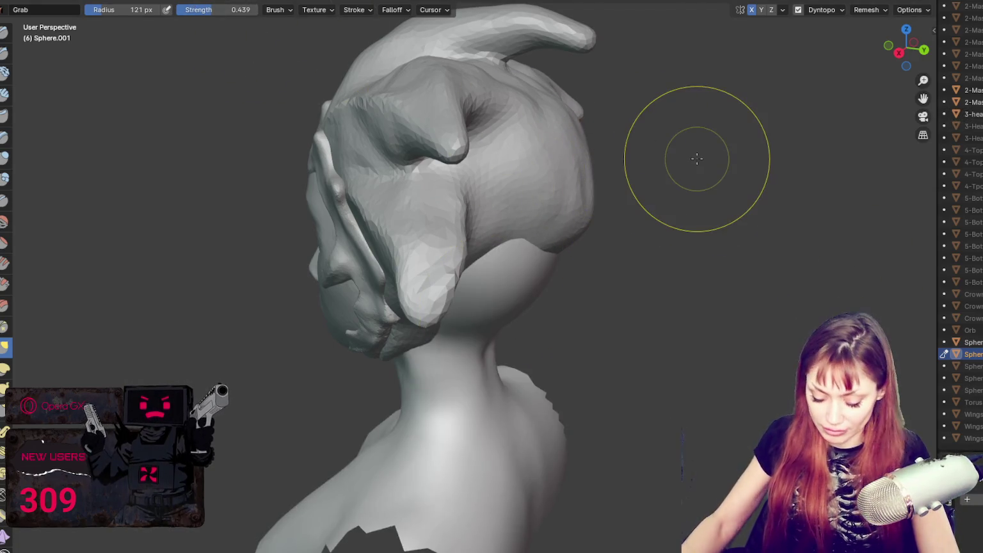
middle_click_drag(531, 230, 506, 350)
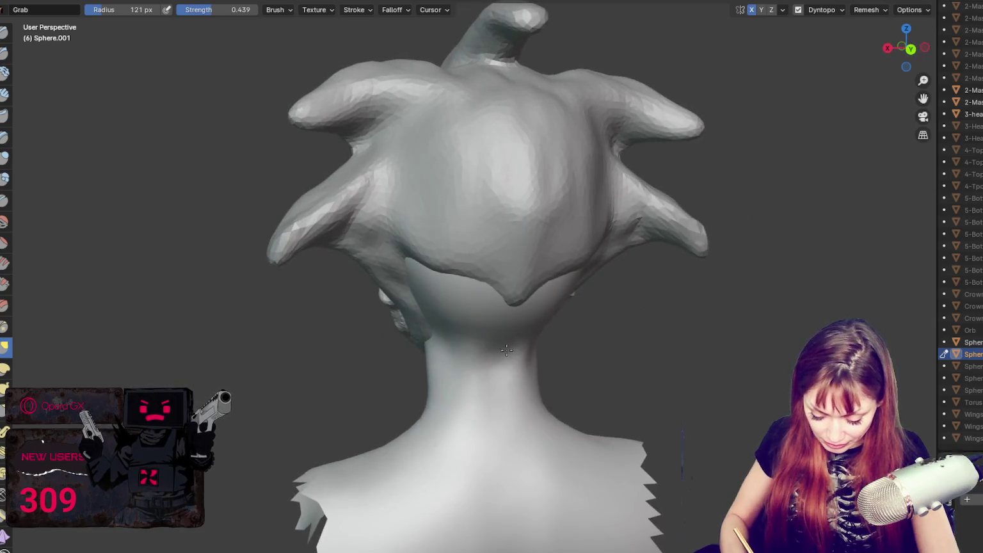
left_click_drag(506, 350, 410, 307)
middle_click_drag(410, 307, 492, 286)
left_click_drag(492, 286, 467, 349)
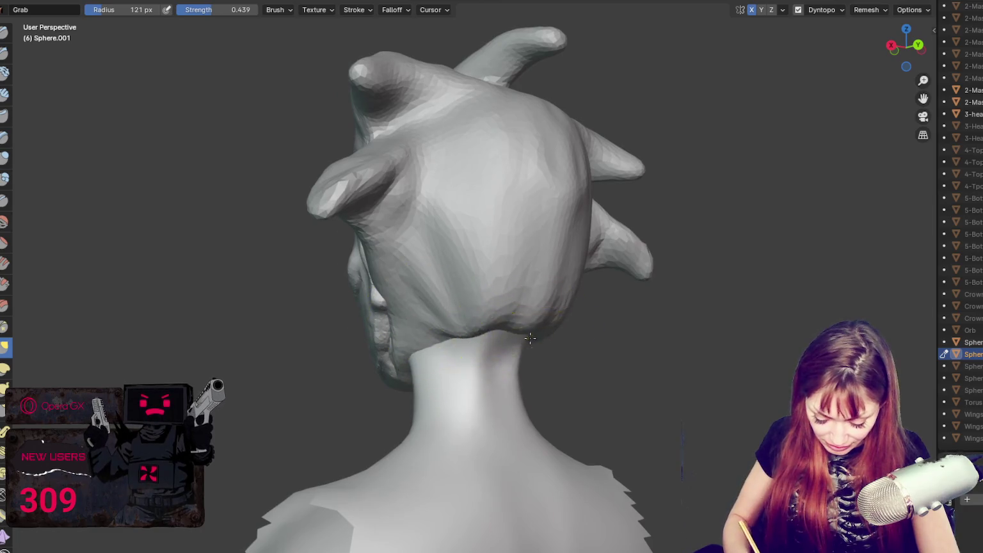
middle_click_drag(530, 338, 472, 307)
left_click_drag(487, 297, 501, 255)
Step: Settle the brush at 83 px, orbit to the back of the head, and select Blob
key("f")
left_click(502, 354)
middle_click_drag(506, 349, 501, 337)
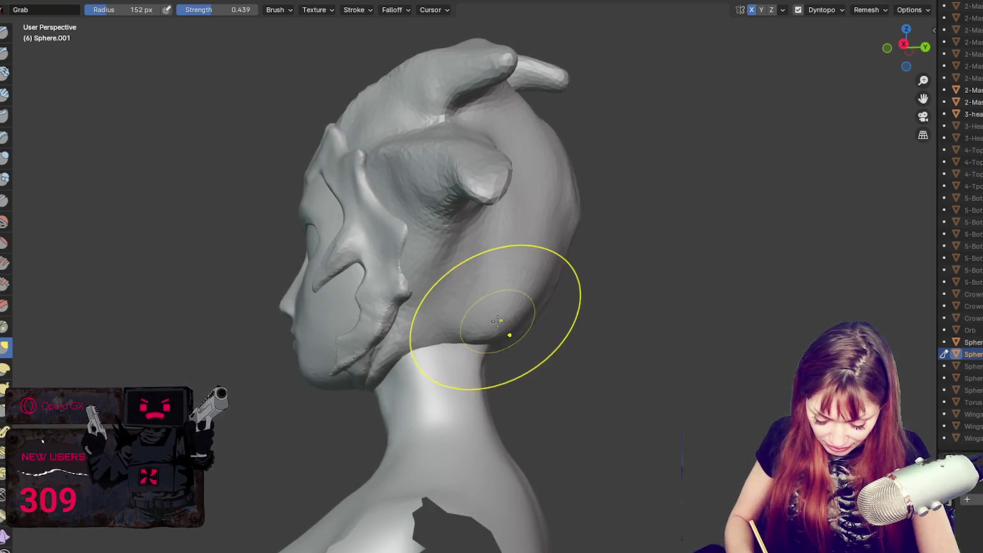
key("bracketleft")
key("bracketleft")
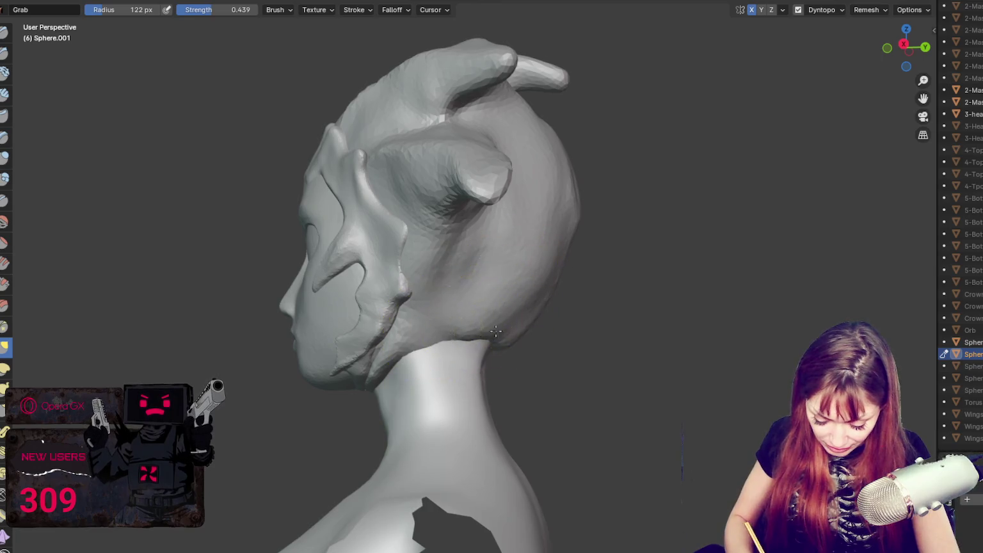
key("bracketright")
key("bracketright")
mouse_move(522, 324)
middle_mouse_down()
mouse_move(542, 249)
mouse_move(566, 262)
middle_mouse_up()
key("bracketleft")
key("bracketleft")
key("bracketleft")
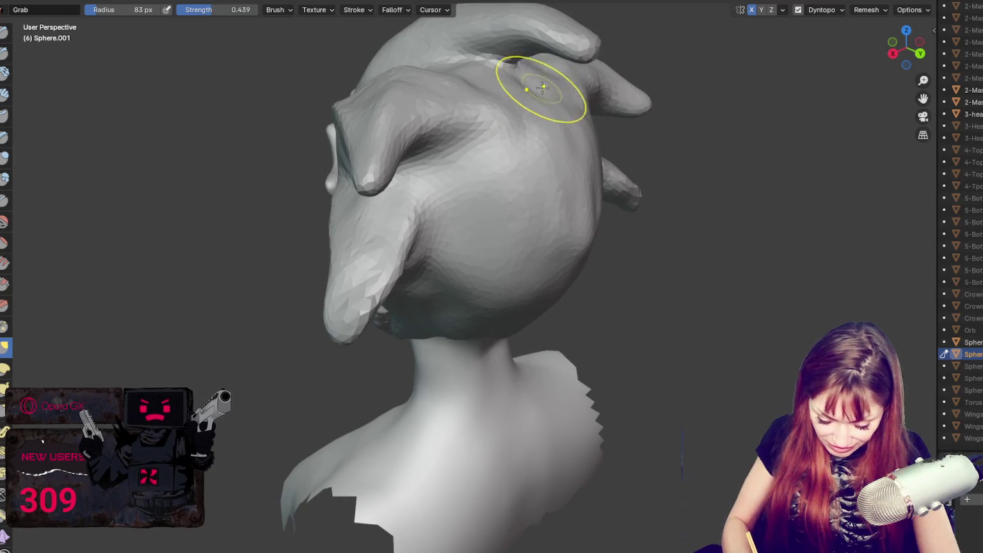
mouse_move(542, 88)
middle_mouse_down()
mouse_move(501, 83)
mouse_move(520, 104)
mouse_move(552, 95)
middle_mouse_up()
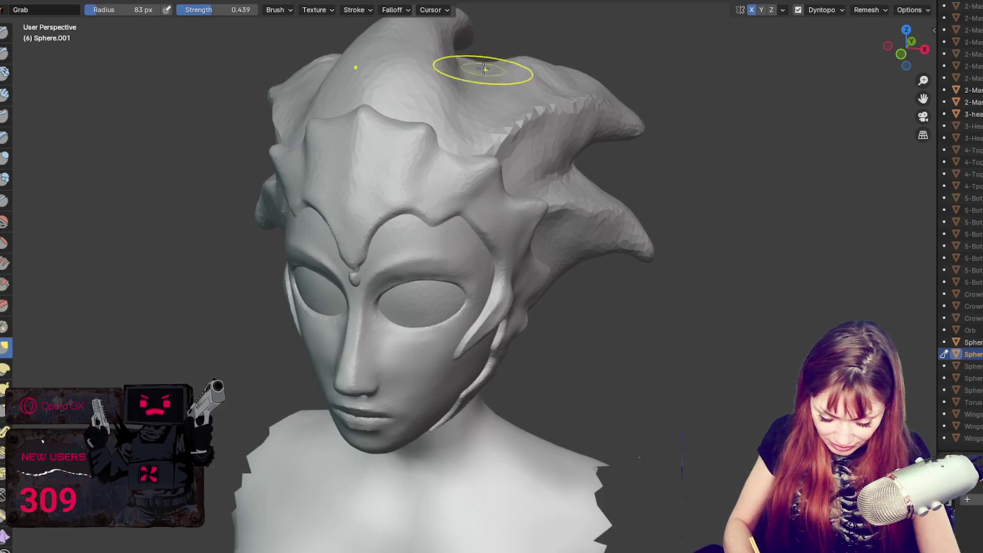
middle_click_drag(484, 69, 560, 48)
mouse_move(390, 212)
middle_mouse_down()
mouse_move(580, 233)
mouse_move(746, 215)
mouse_move(616, 204)
mouse_move(826, 221)
mouse_move(809, 194)
middle_mouse_up()
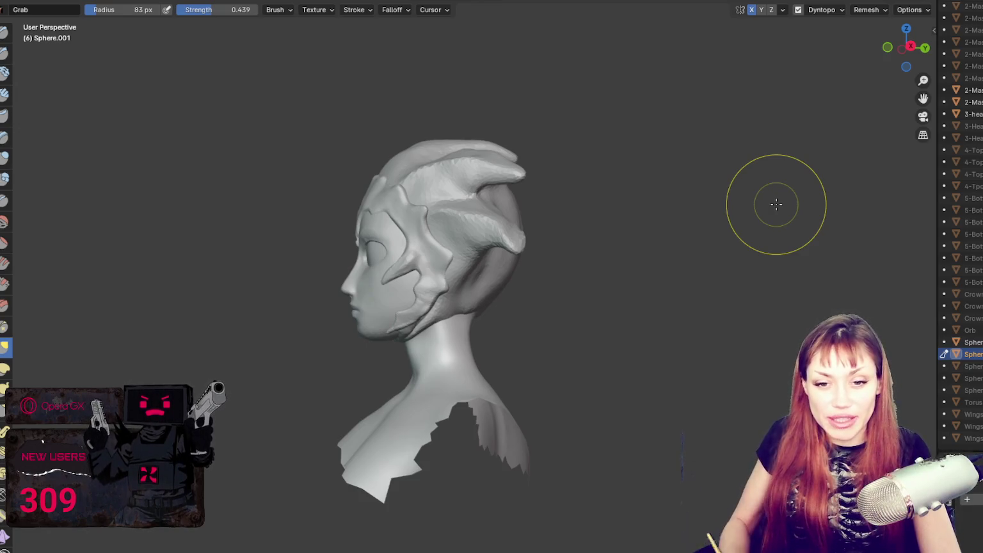
mouse_move(413, 268)
middle_mouse_down()
mouse_move(435, 307)
mouse_move(395, 307)
mouse_move(432, 285)
middle_mouse_up()
left_click(6, 181)
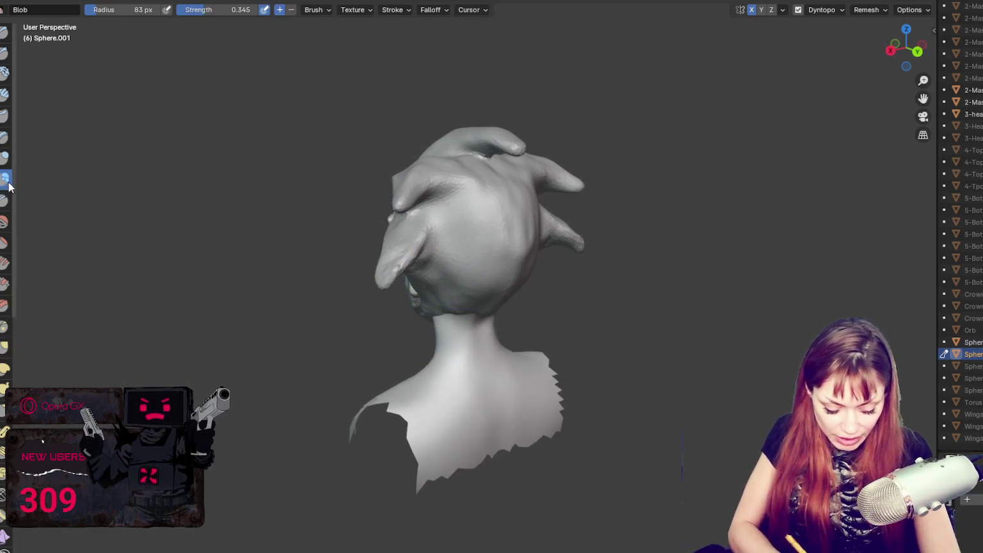
Step: Shrink the brush and bulk up the back of the head with a Blob stroke
key("f")
left_click(475, 252)
scroll(423, 206, "up", 1)
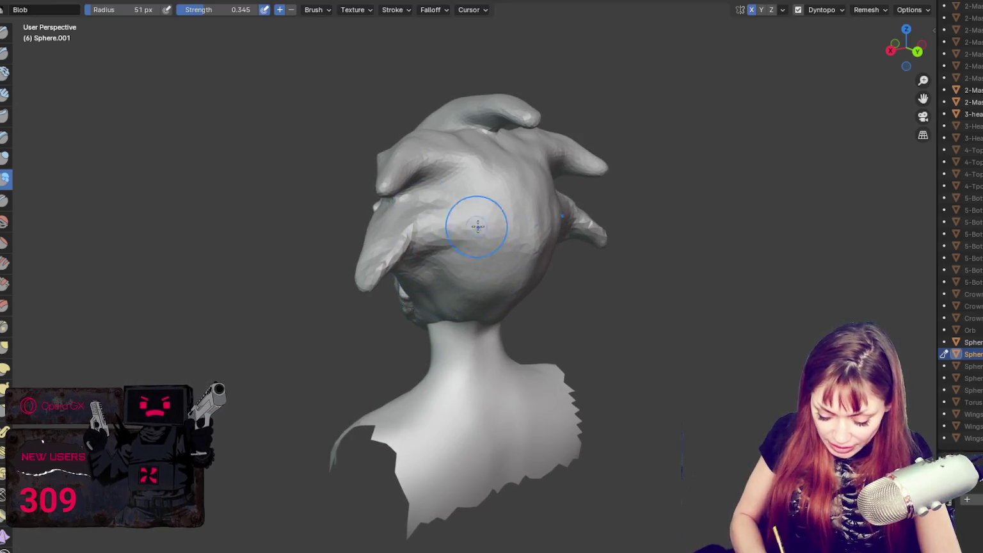
middle_click_drag(479, 226, 472, 264)
left_click_drag(443, 268, 476, 247)
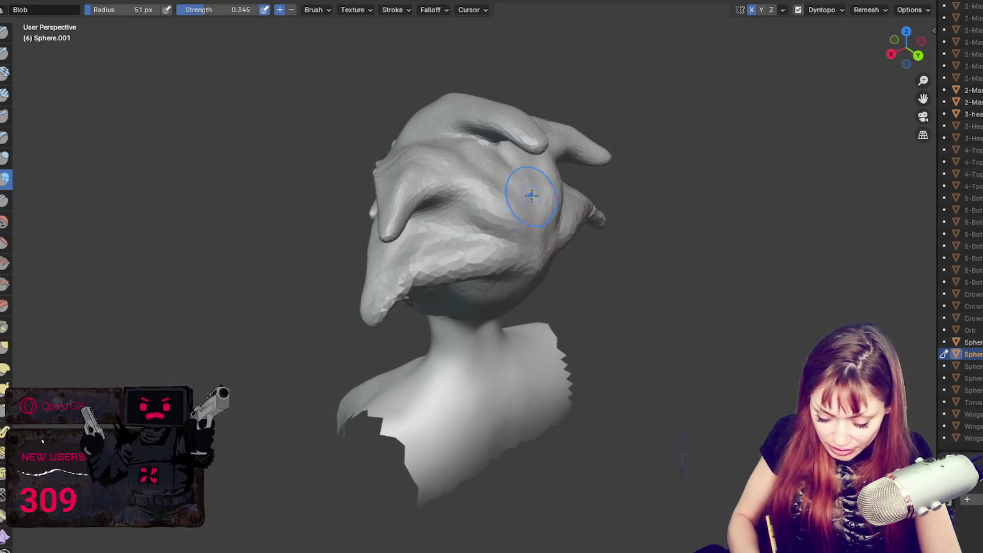
middle_click_drag(534, 191, 499, 167)
mouse_move(518, 215)
middle_mouse_down()
mouse_move(448, 256)
mouse_move(512, 256)
mouse_move(496, 250)
middle_mouse_up()
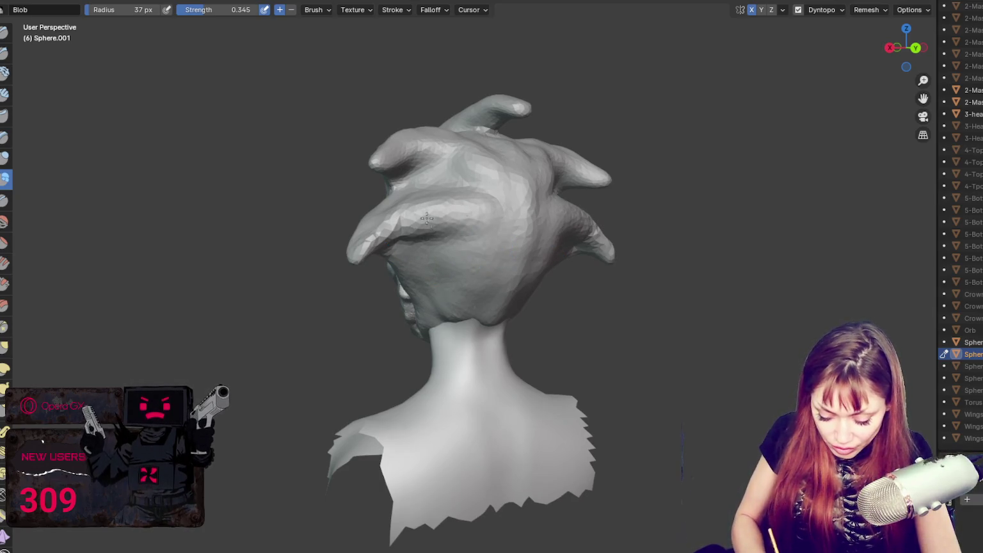
middle_click_drag(497, 165, 509, 220)
scroll(509, 219, "up", 2)
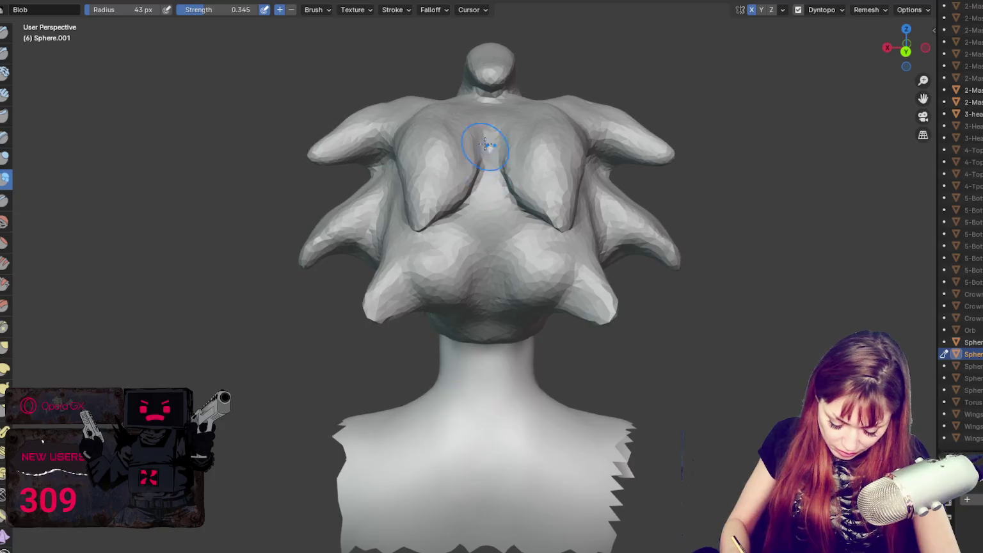
Step: With a larger Grab brush, pull the lower hair lobes outward and down into pointed spikes
key("g")
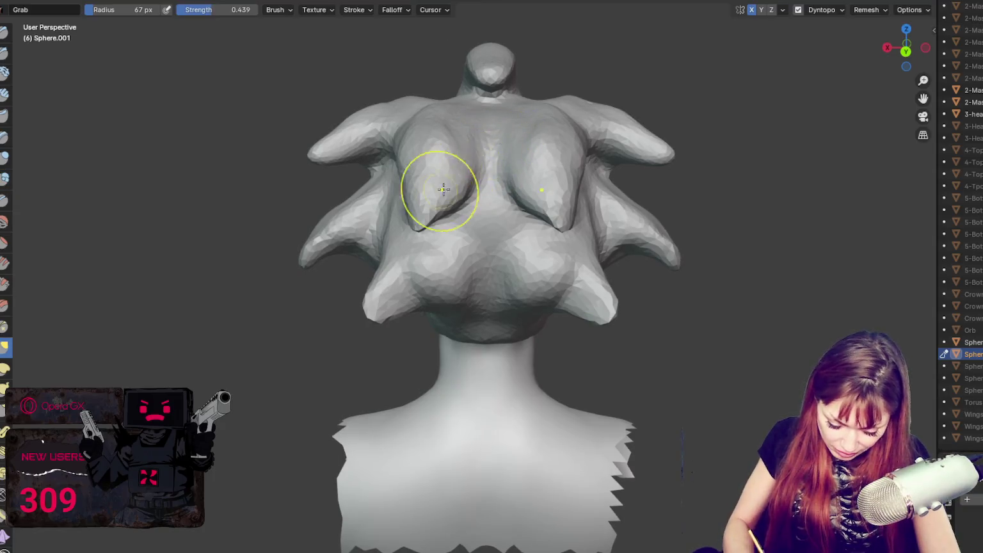
middle_click_drag(440, 193, 512, 193)
key("f")
left_click(482, 215)
left_click_drag(450, 242, 395, 307)
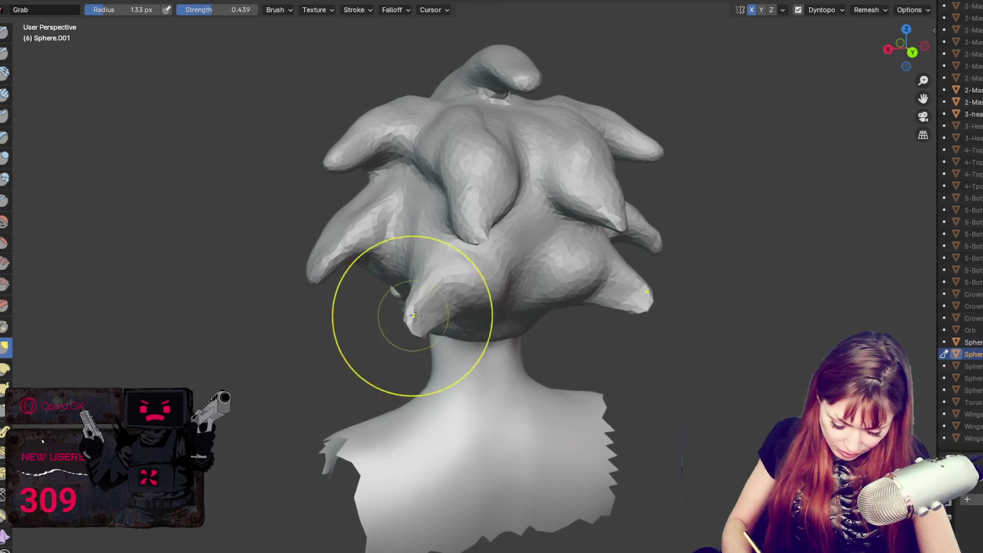
mouse_move(527, 252)
left_mouse_down()
mouse_move(468, 283)
mouse_move(522, 285)
left_mouse_up()
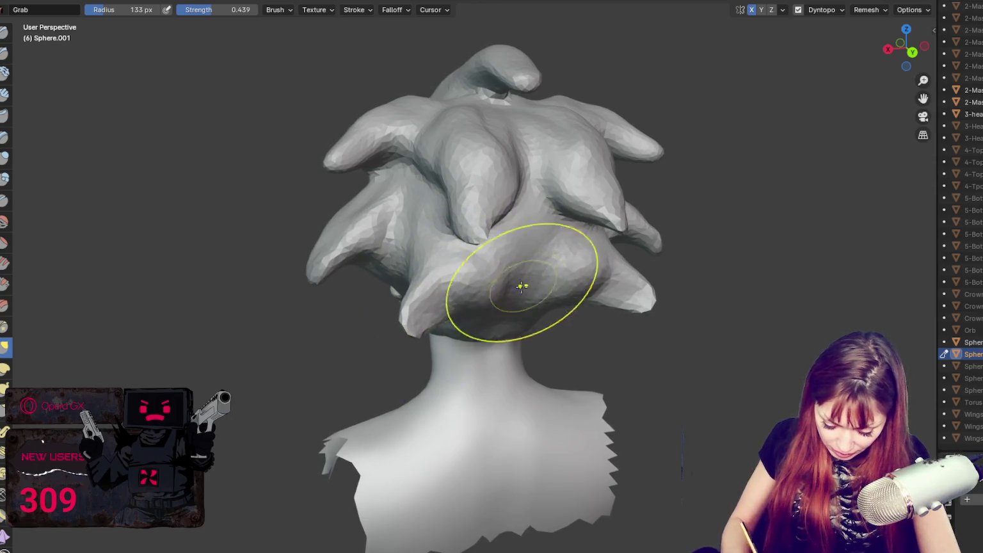
middle_click_drag(523, 285, 567, 296)
middle_click_drag(527, 325, 636, 279)
left_click_drag(637, 279, 603, 319)
mouse_move(505, 330)
left_mouse_down()
mouse_move(549, 286)
mouse_move(539, 292)
left_mouse_up()
Step: Shrink the brush and cycle through Crease and Draw, settling back on Grab at 85 px
key("shift+c")
middle_click_drag(539, 292, 521, 271)
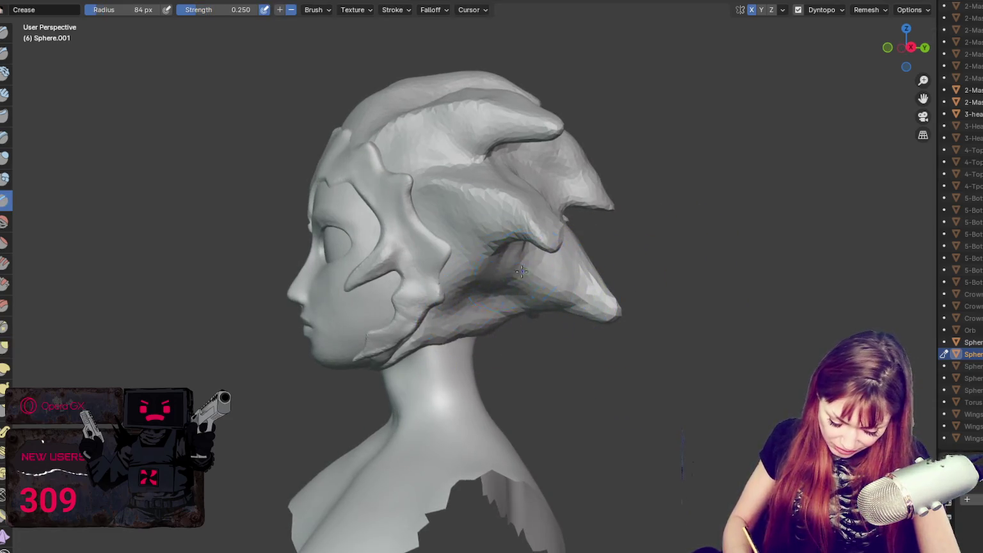
key("f")
left_click(503, 313)
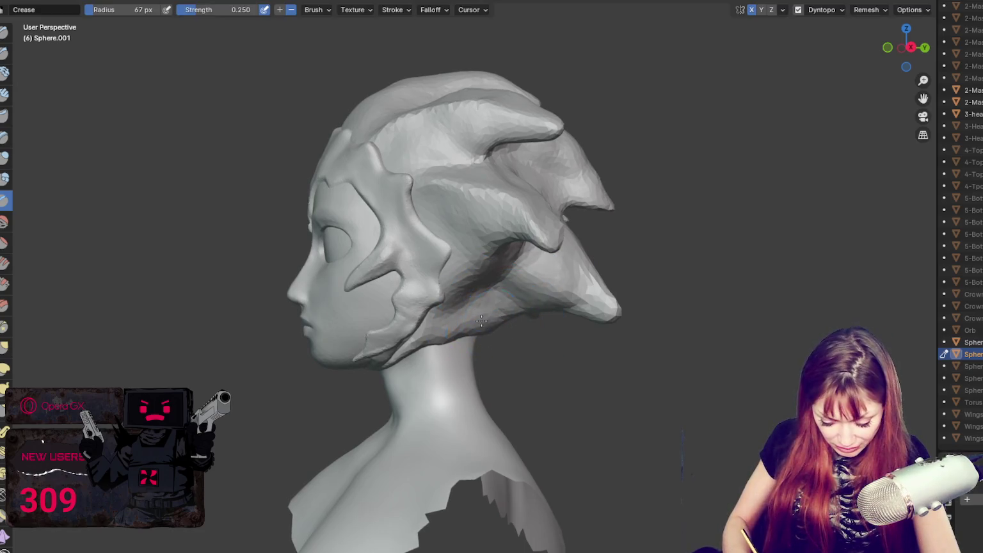
key("g")
middle_click_drag(533, 319, 500, 323)
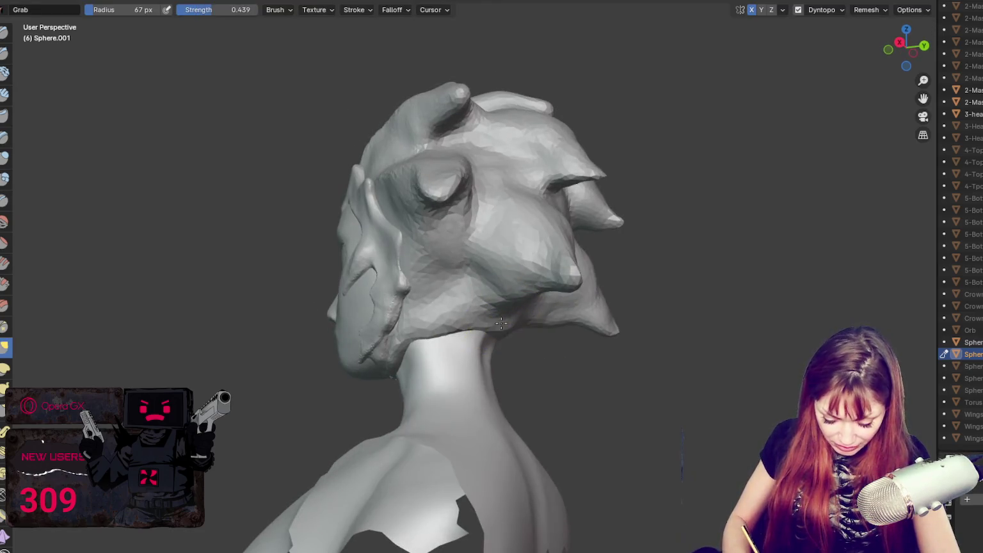
middle_click_drag(592, 212, 520, 244)
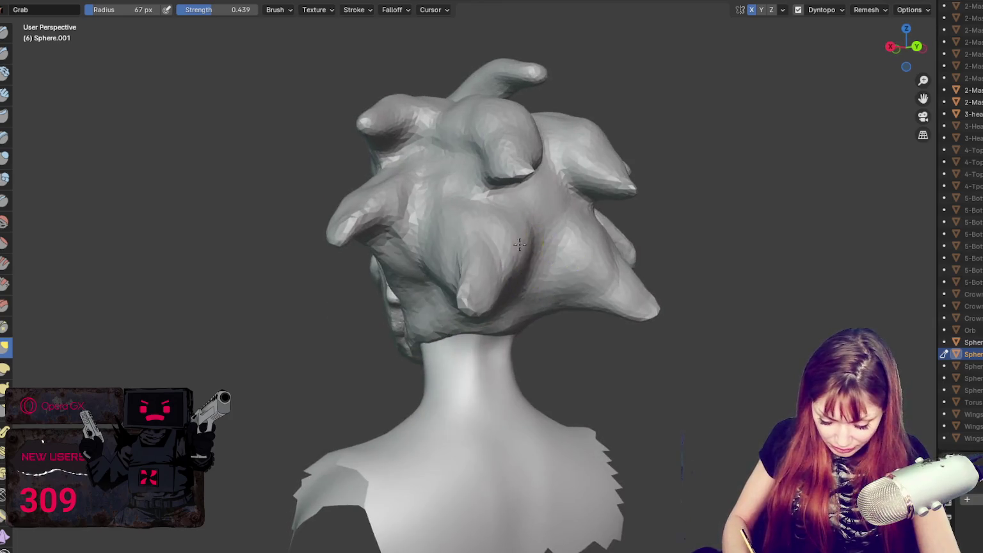
key("x")
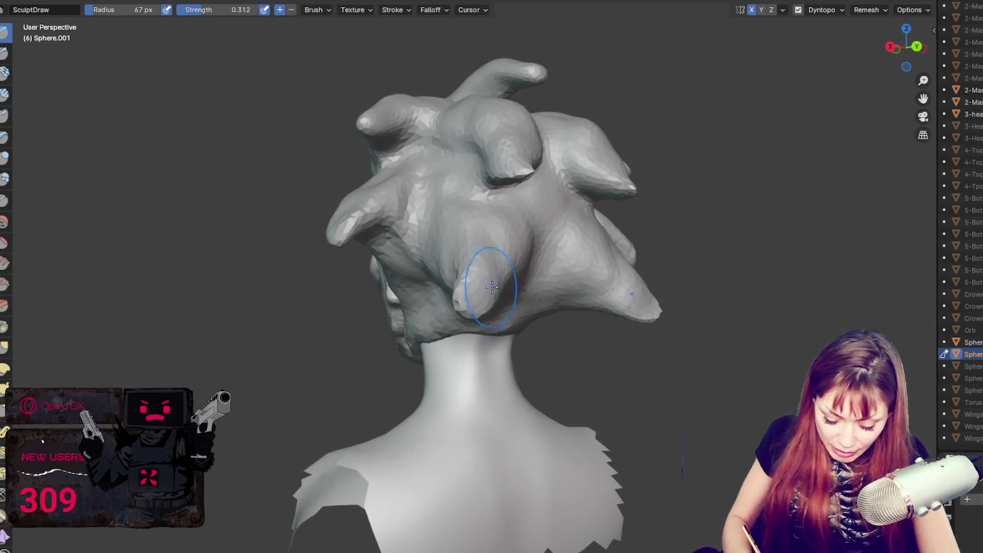
mouse_move(472, 247)
middle_mouse_down()
mouse_move(668, 272)
mouse_move(808, 268)
mouse_move(785, 272)
middle_mouse_up()
key("g")
mouse_move(575, 144)
middle_mouse_down()
mouse_move(568, 135)
mouse_move(611, 104)
mouse_move(604, 99)
middle_mouse_up()
Step: Shrink the Grab brush to 85 px and nudge the side horns with a symmetric stroke
key("f")
left_click(571, 165)
key("f")
left_click(546, 166)
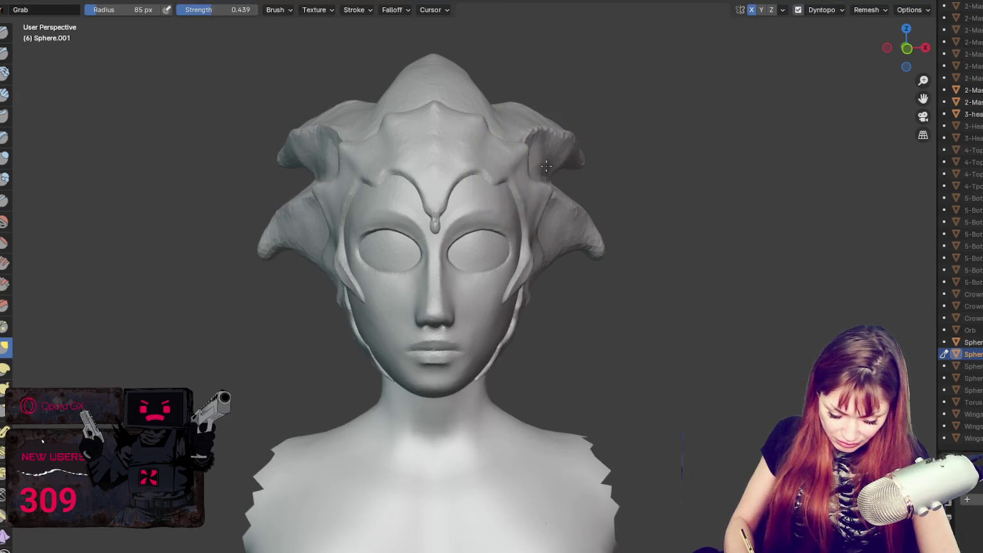
middle_click_drag(556, 165, 586, 160)
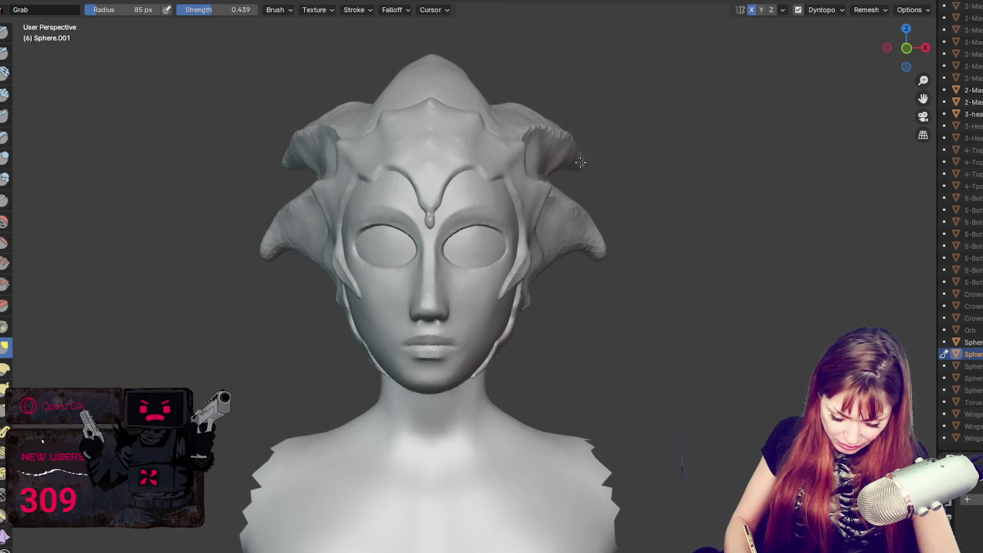
left_click_drag(593, 219, 590, 229)
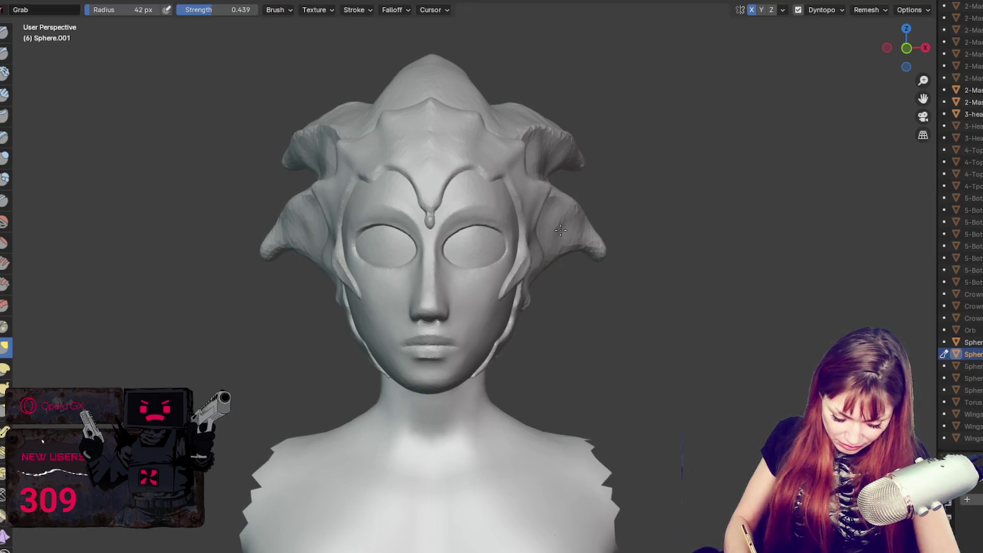
Step: Adjust the Grab brush radius down toward about 75 px
key("f")
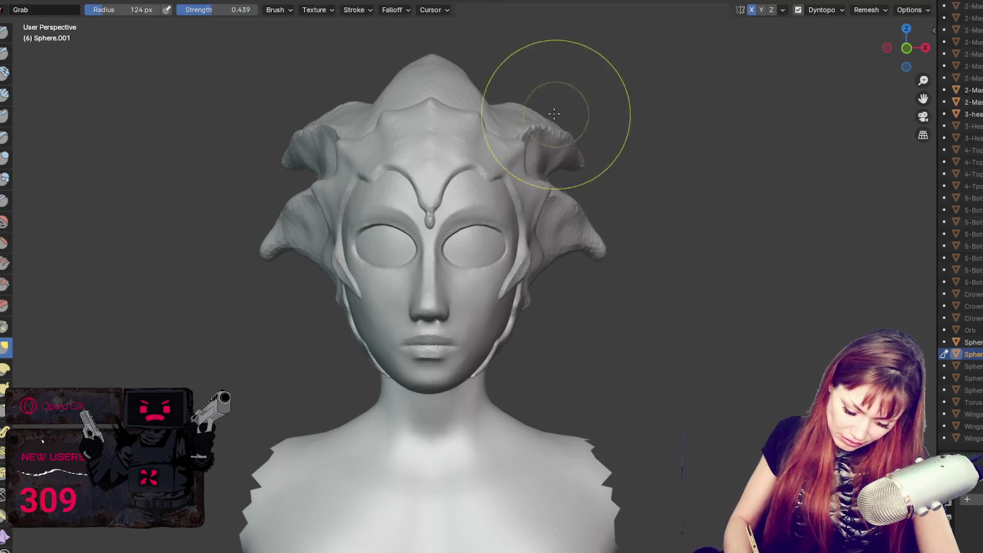
left_click(535, 131)
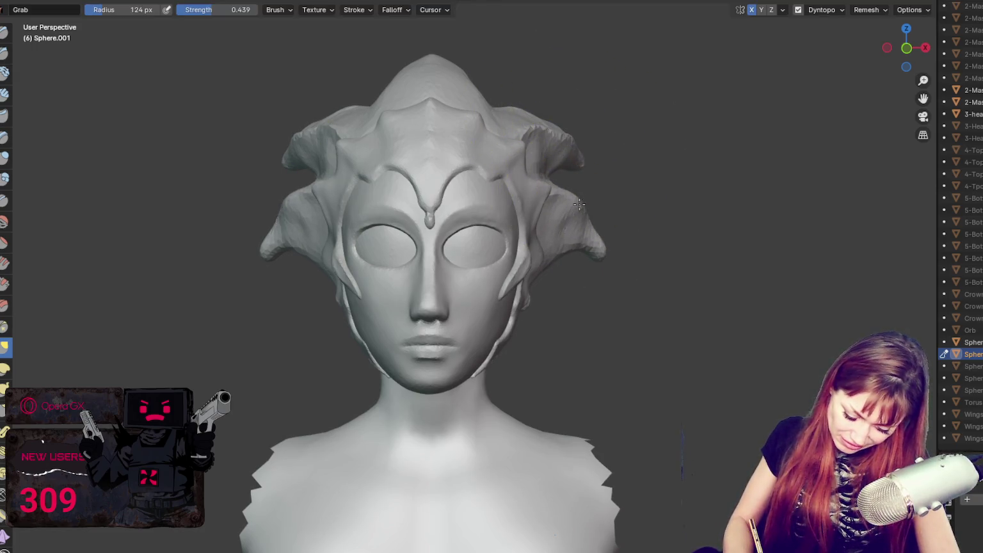
scroll(630, 217, "down", 2)
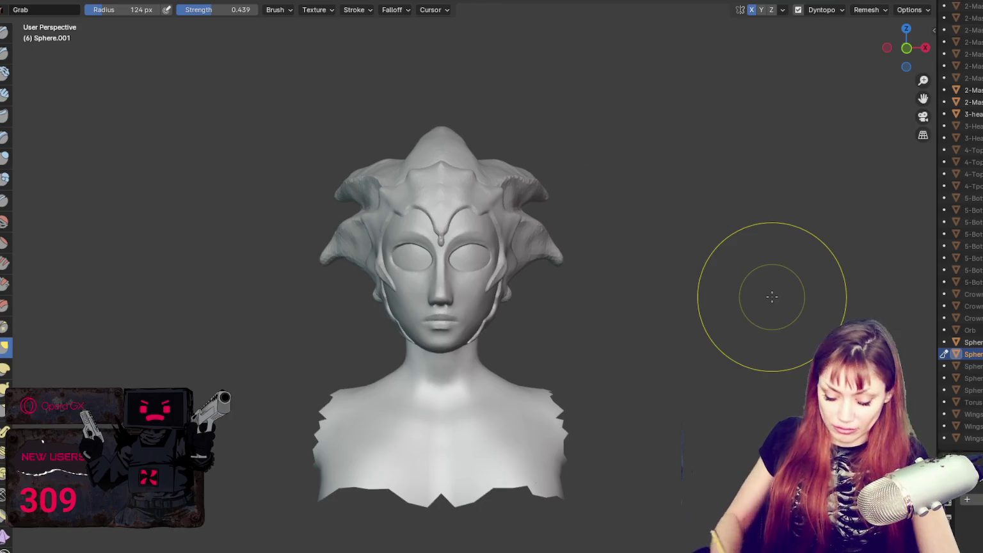
key("bracketleft")
key("bracketleft")
key("bracketleft")
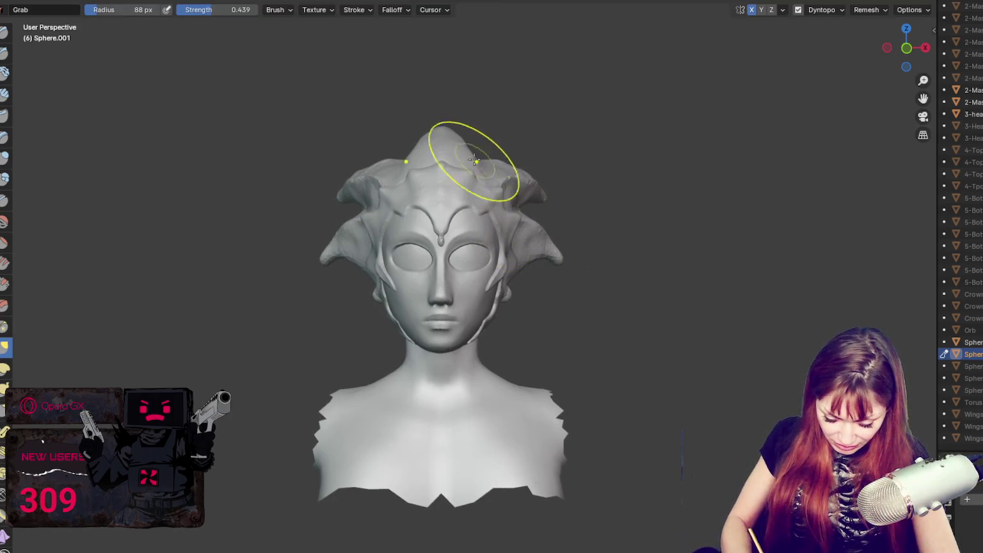
mouse_move(496, 132)
middle_mouse_down()
mouse_move(634, 149)
mouse_move(550, 143)
middle_mouse_up()
Step: Resize the Grab brush and pull a hair clump up and back
key("bracketleft")
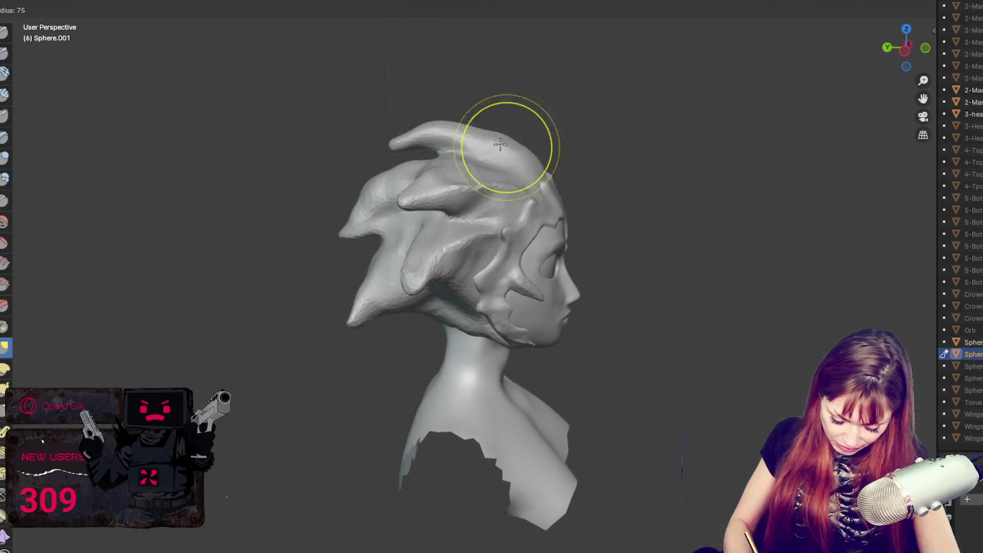
mouse_move(402, 198)
middle_mouse_down()
mouse_move(525, 180)
mouse_move(549, 209)
mouse_move(607, 202)
middle_mouse_up()
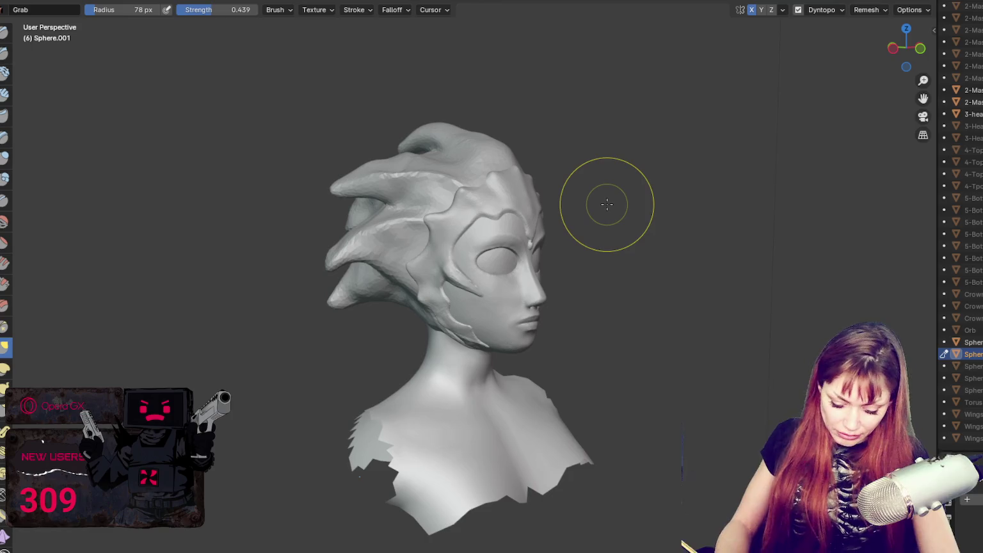
key("f")
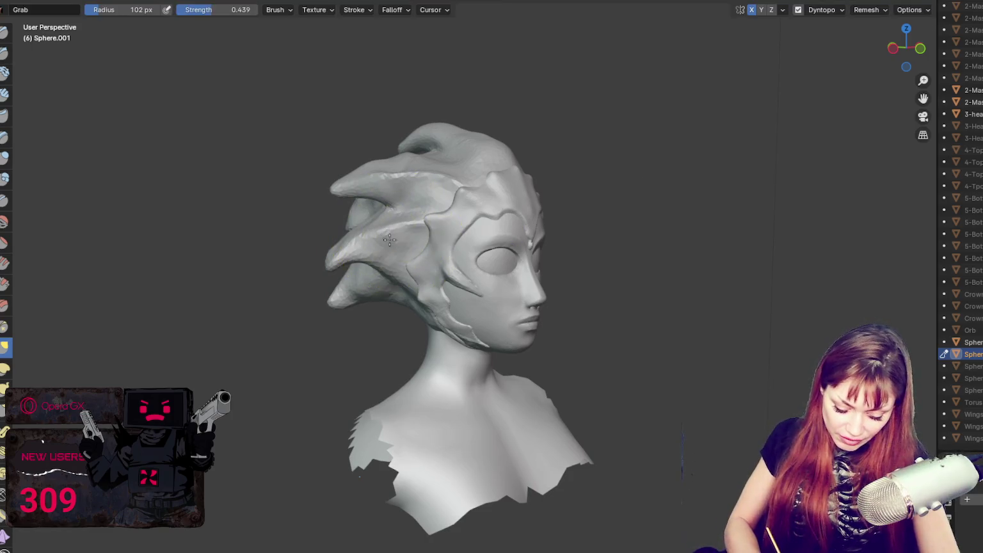
middle_click_drag(336, 260, 386, 219)
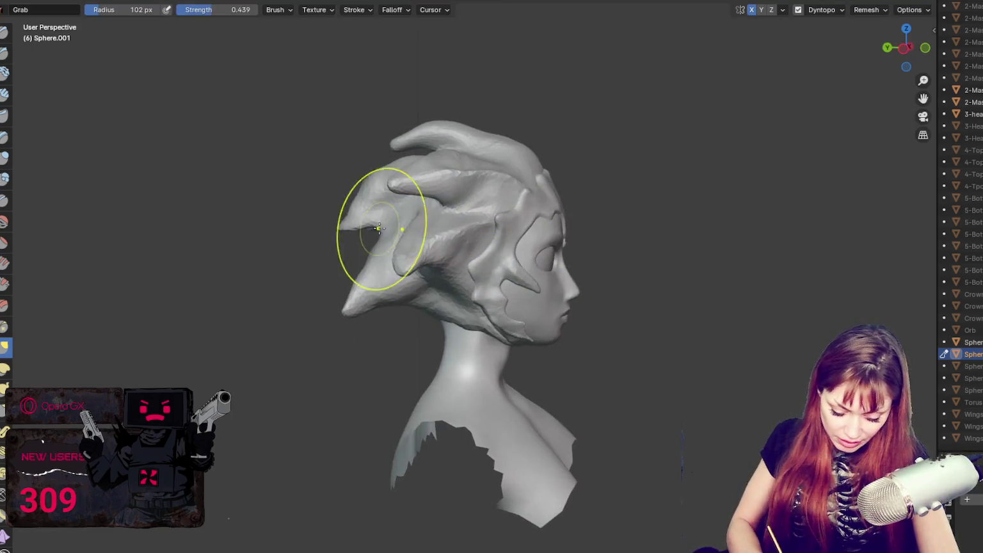
key("f")
left_click(397, 185)
middle_click_drag(397, 186, 407, 204)
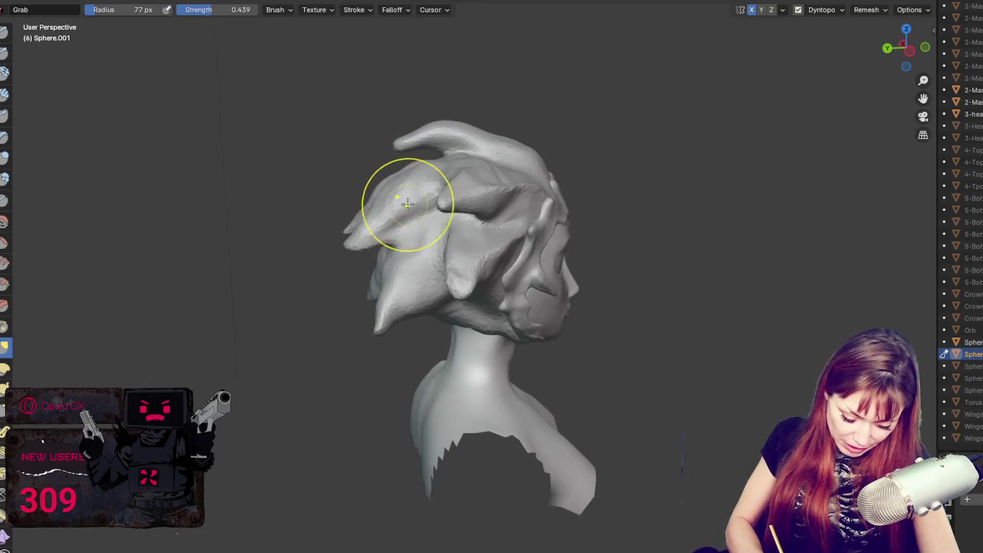
left_click_drag(397, 191, 418, 183)
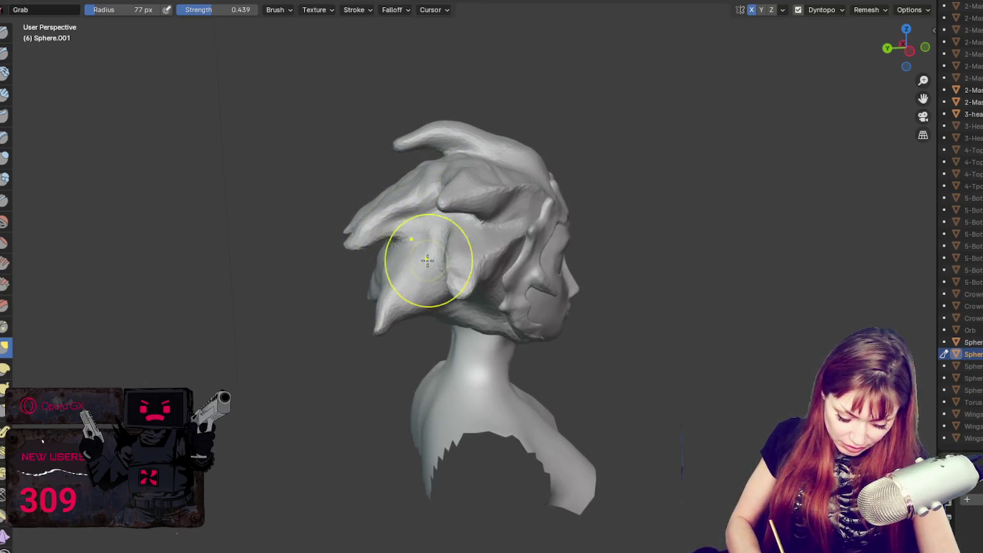
Step: Pull the lower back hair clump down, undoing a stray strand dragged onto the neck
mouse_move(464, 225)
middle_mouse_down()
mouse_move(439, 202)
mouse_move(481, 224)
middle_mouse_up()
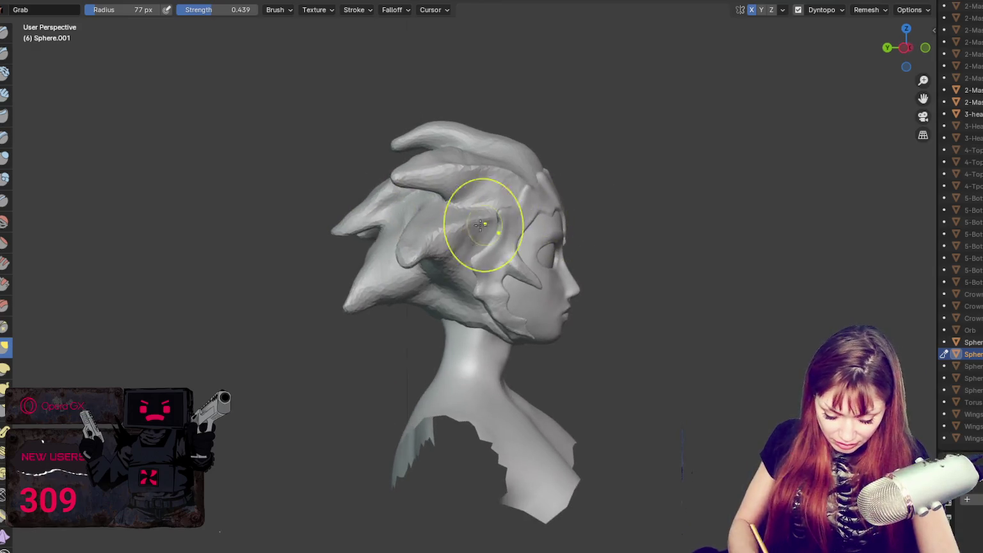
left_click_drag(399, 300, 356, 314)
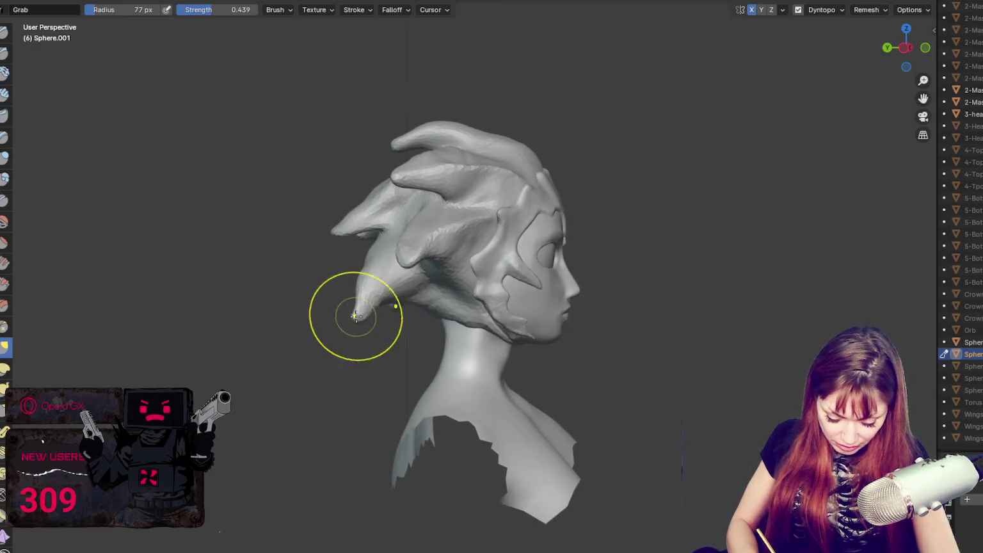
middle_click_drag(420, 281, 392, 317)
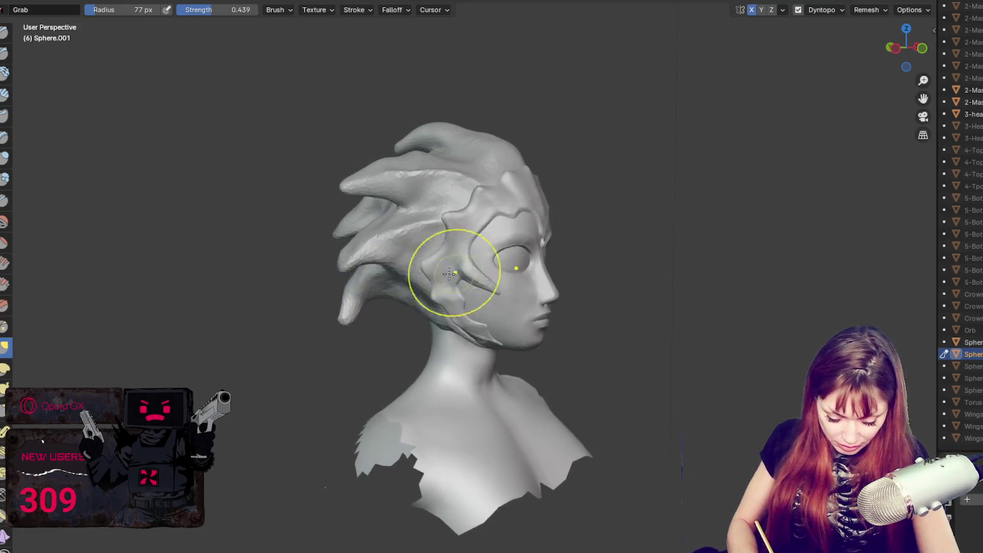
left_click_drag(351, 306, 457, 326)
key("ctrl+z")
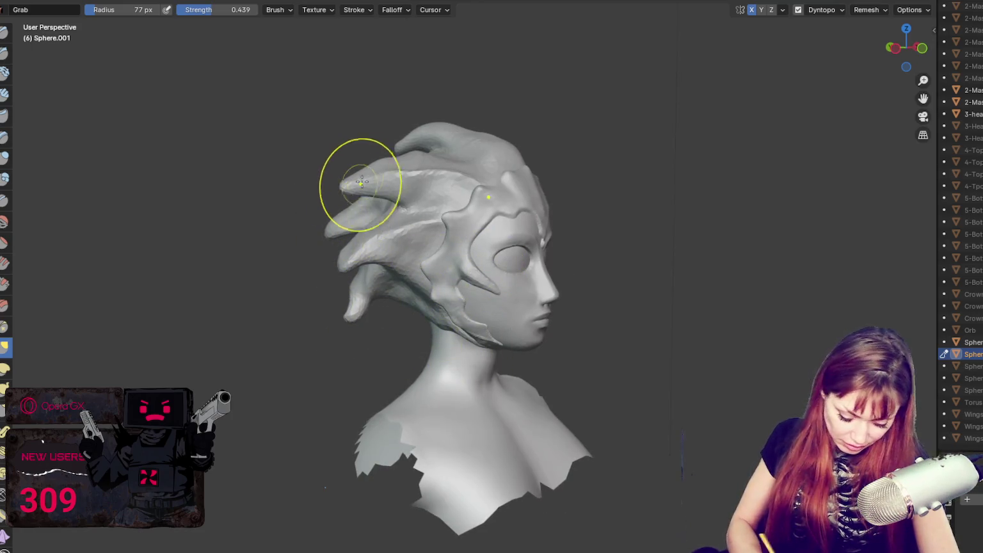
Step: Pull the top hair strand further back and lift the strand beneath it
middle_click_drag(543, 227, 420, 243)
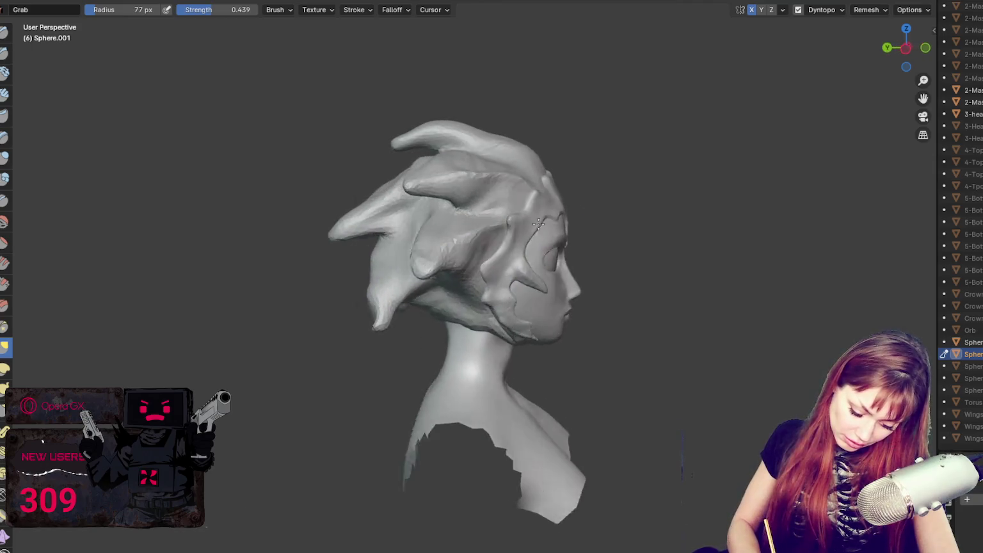
middle_click_drag(497, 231, 501, 221)
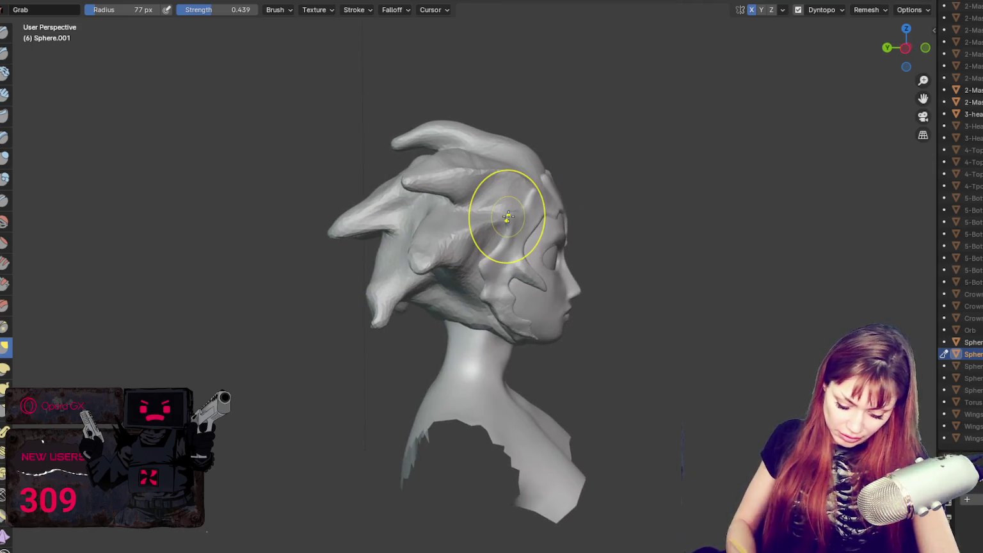
left_click_drag(395, 142, 384, 143)
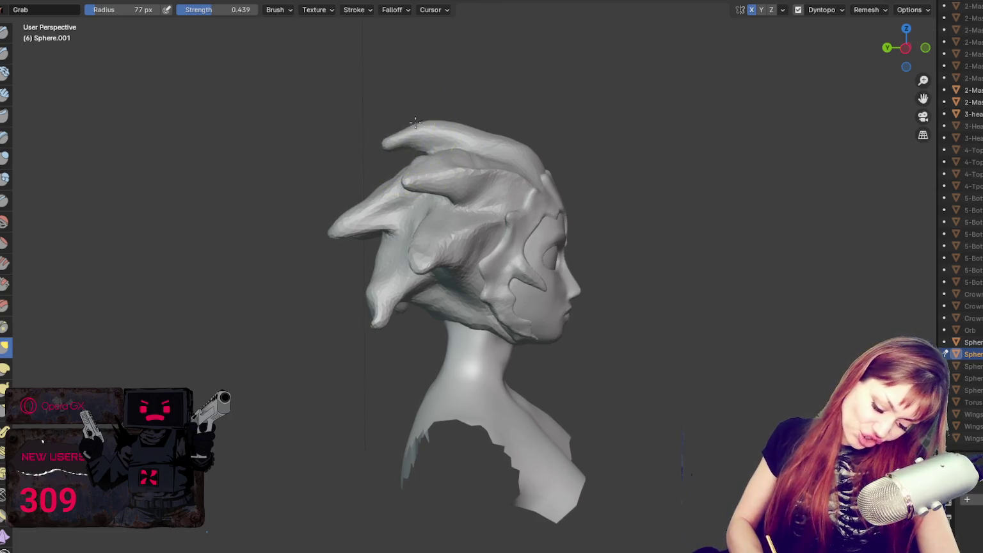
left_click_drag(413, 187, 406, 173)
Step: Set the Grab brush to 64 px and pull the back hair spike outward
mouse_move(433, 203)
middle_mouse_down()
mouse_move(424, 194)
mouse_move(522, 226)
middle_mouse_up()
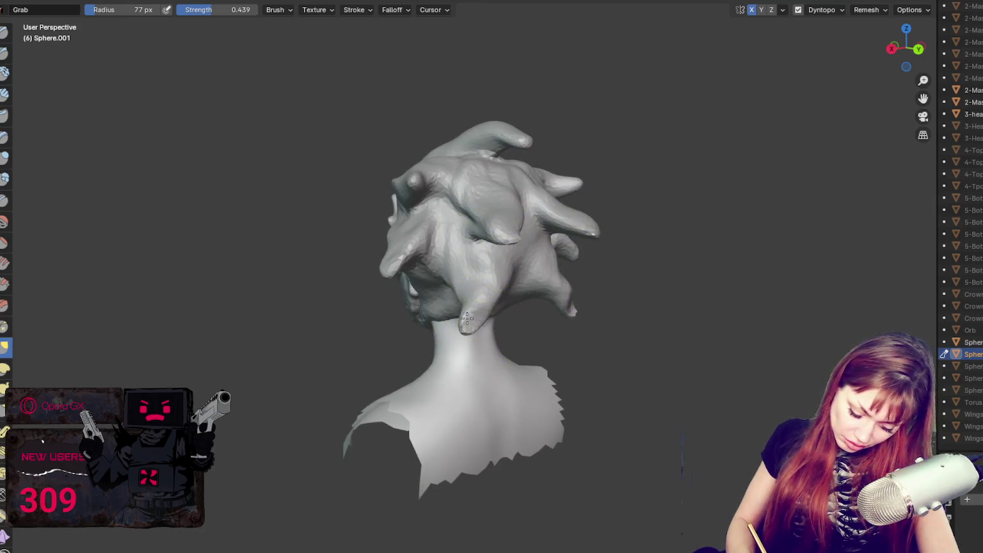
mouse_move(527, 263)
middle_mouse_down()
mouse_move(613, 295)
mouse_move(553, 289)
mouse_move(492, 251)
mouse_move(568, 229)
mouse_move(529, 203)
middle_mouse_up()
mouse_move(452, 190)
middle_mouse_down()
mouse_move(506, 136)
mouse_move(431, 126)
mouse_move(501, 116)
middle_mouse_up()
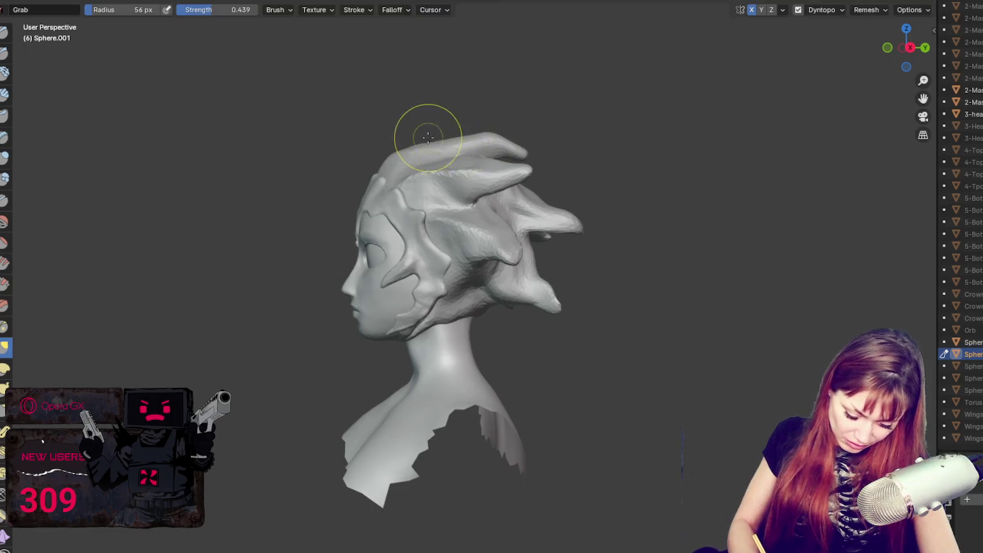
mouse_move(415, 159)
middle_mouse_down()
mouse_move(597, 171)
mouse_move(508, 148)
middle_mouse_up()
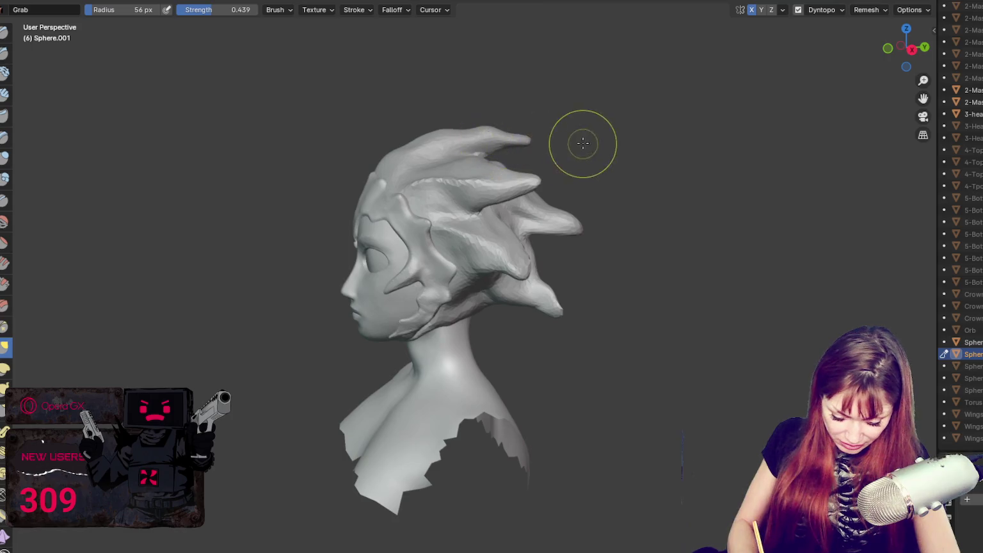
middle_click_drag(562, 170, 509, 150)
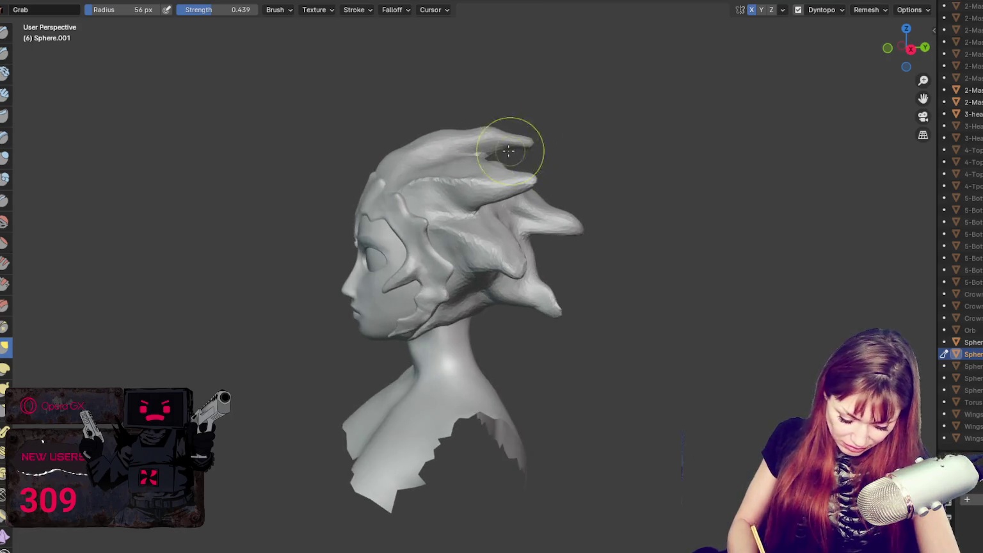
key("f")
left_click(485, 160)
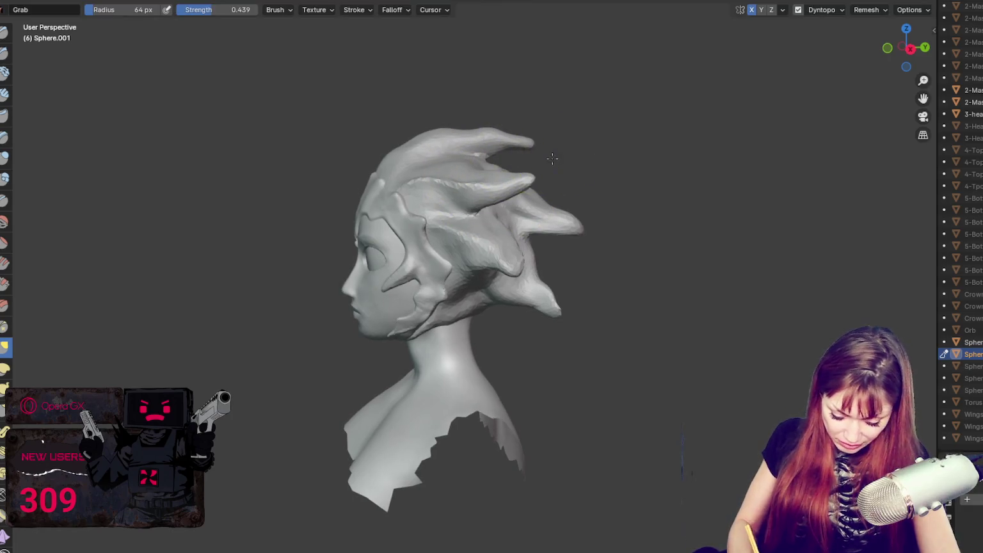
mouse_move(560, 220)
left_mouse_down()
mouse_move(571, 240)
mouse_move(562, 197)
left_mouse_up()
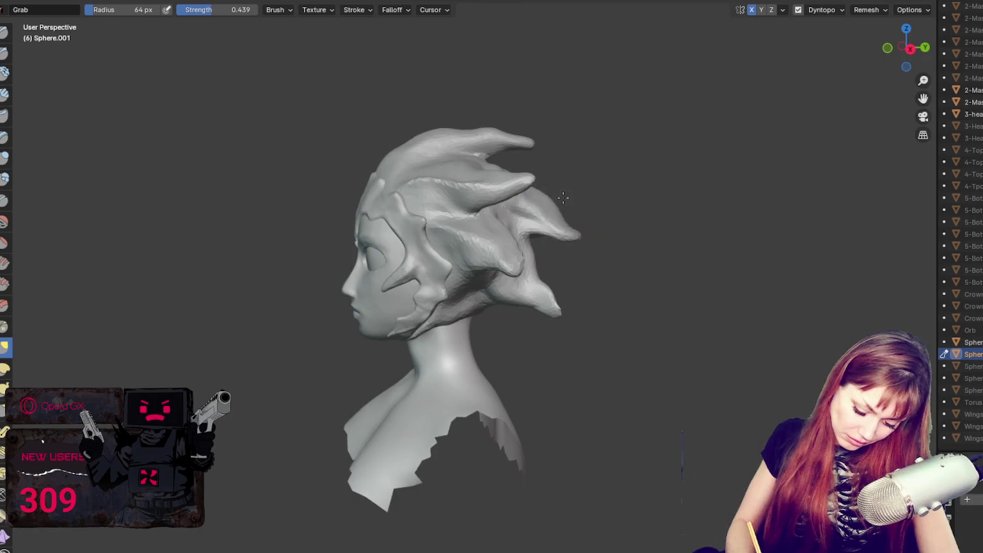
Step: Back on Grab after briefly trying Draw, pull the back hair strand slightly outward
middle_click_drag(518, 159, 512, 158)
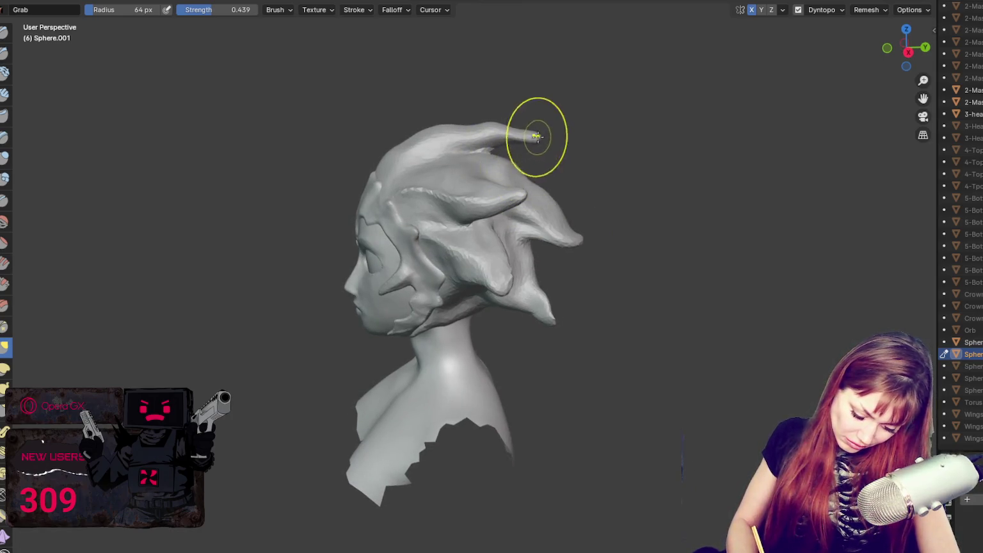
middle_click_drag(535, 135, 560, 139)
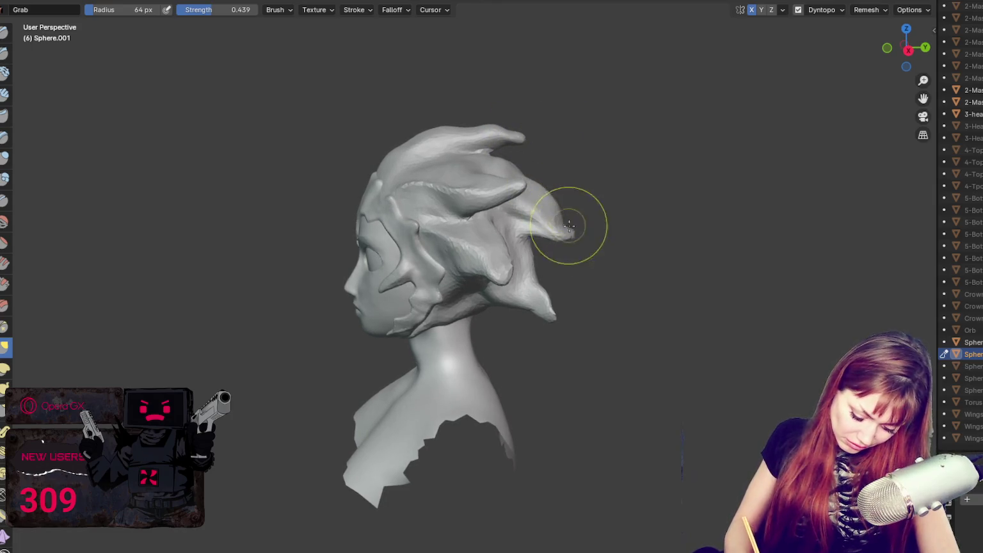
mouse_move(543, 288)
middle_mouse_down()
mouse_move(524, 283)
mouse_move(511, 259)
middle_mouse_up()
key("x")
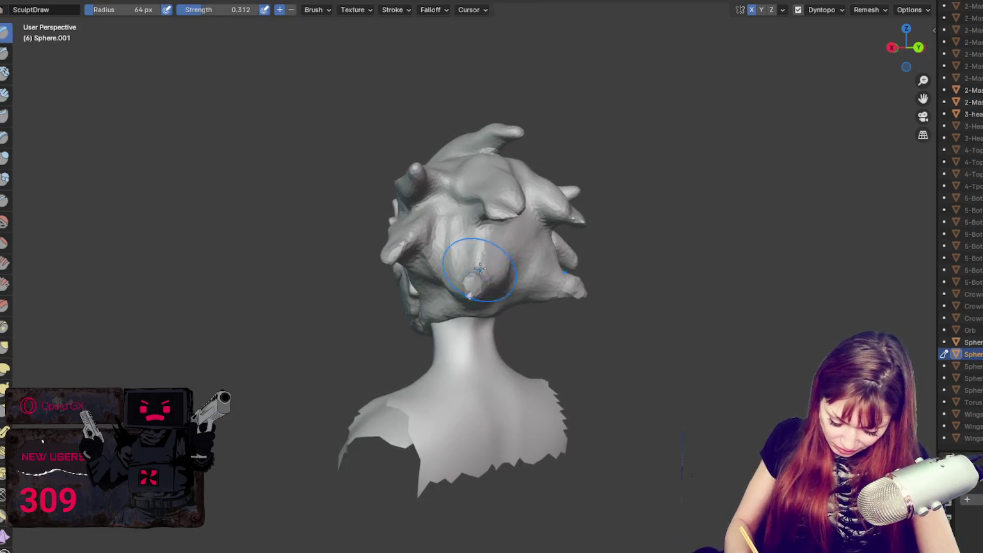
mouse_move(500, 216)
middle_mouse_down()
mouse_move(472, 217)
mouse_move(626, 202)
middle_mouse_up()
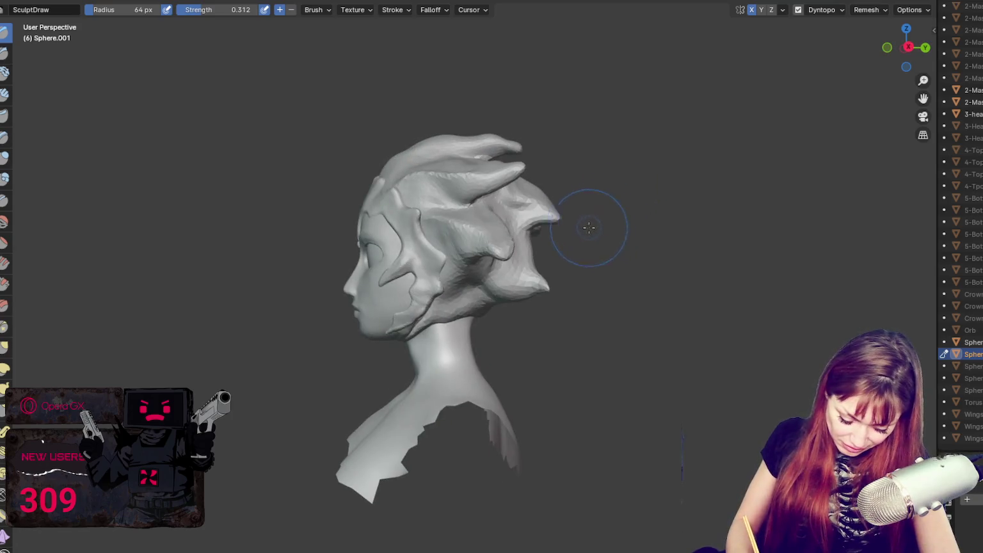
key("g")
left_click_drag(555, 247, 531, 256)
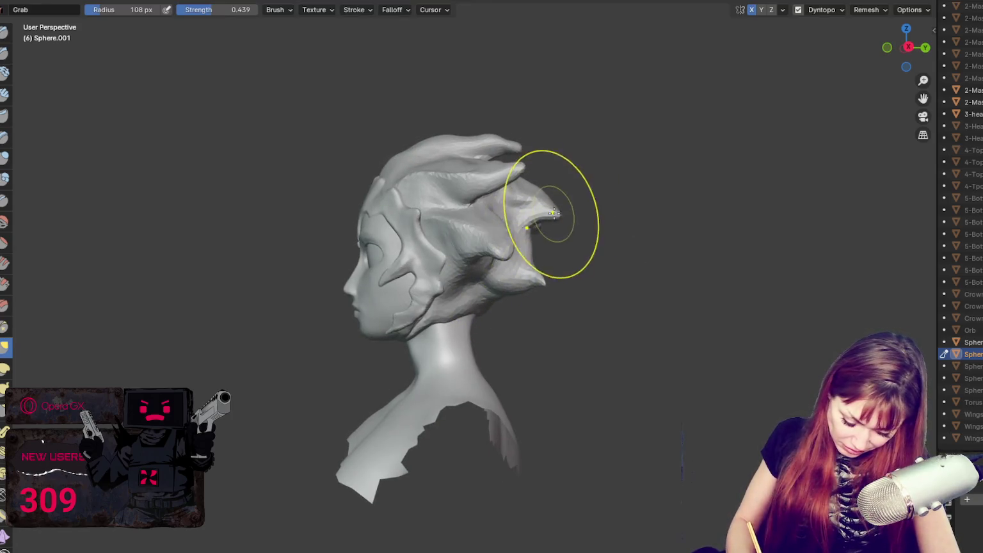
Step: At 75 px, curl the hair strand tip up and back, then enlarge the brush to 92 px
middle_click_drag(540, 204, 523, 154)
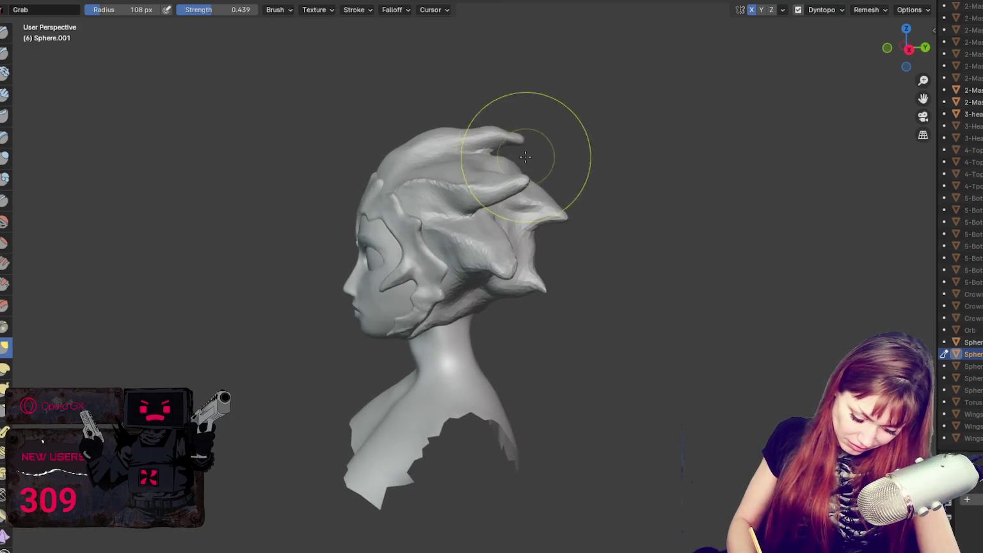
key("f")
left_click(498, 140)
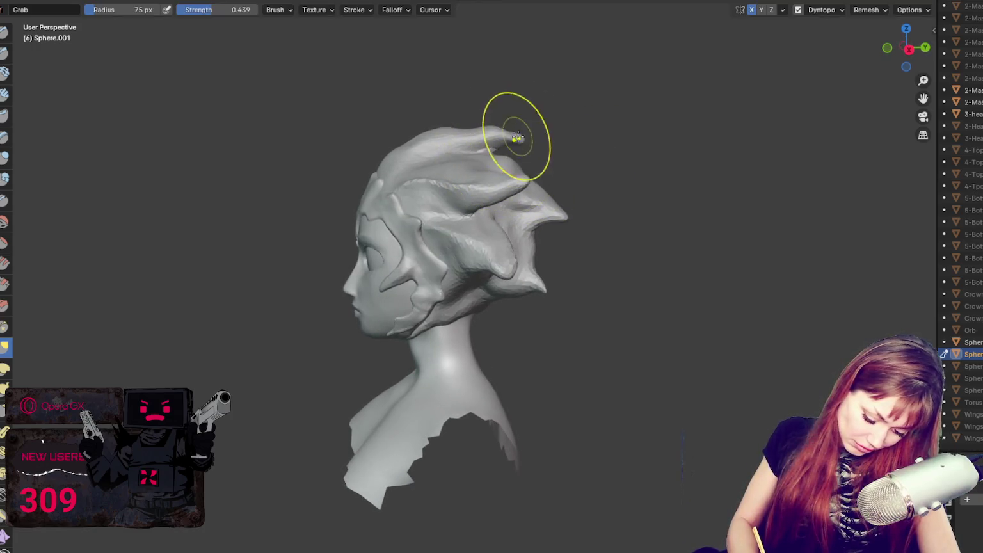
mouse_move(518, 131)
left_mouse_down()
mouse_move(505, 131)
mouse_move(539, 147)
left_mouse_up()
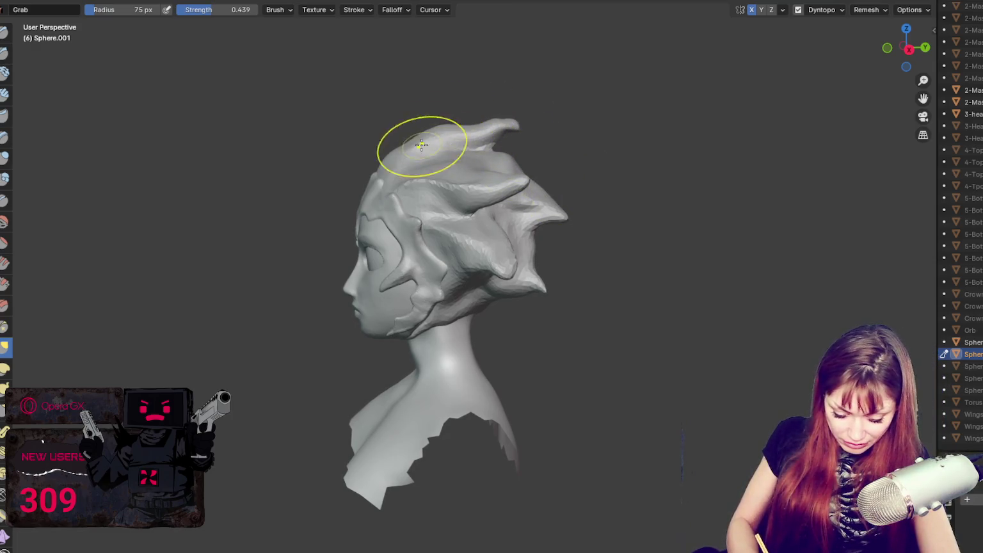
middle_click_drag(527, 151, 583, 165)
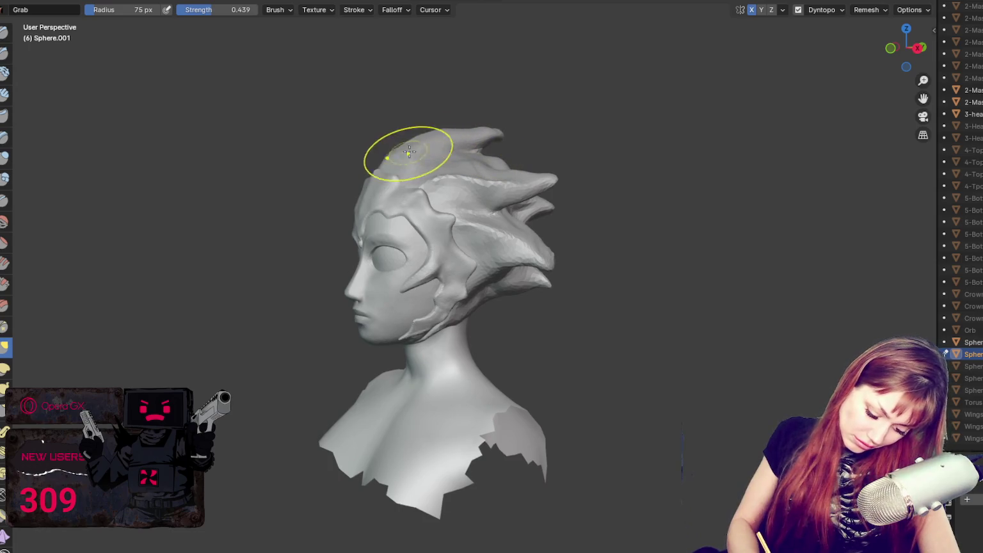
key("f")
left_click(555, 153)
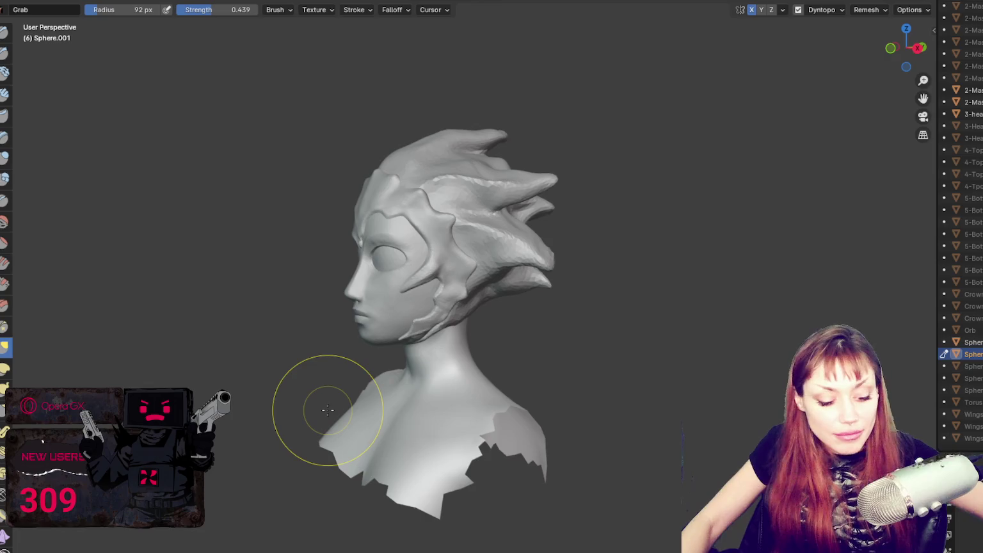
Step: From a near-front view of the bust, raise the Grab brush radius to 145 px
mouse_move(327, 410)
middle_mouse_down()
mouse_move(495, 367)
mouse_move(519, 313)
middle_mouse_up()
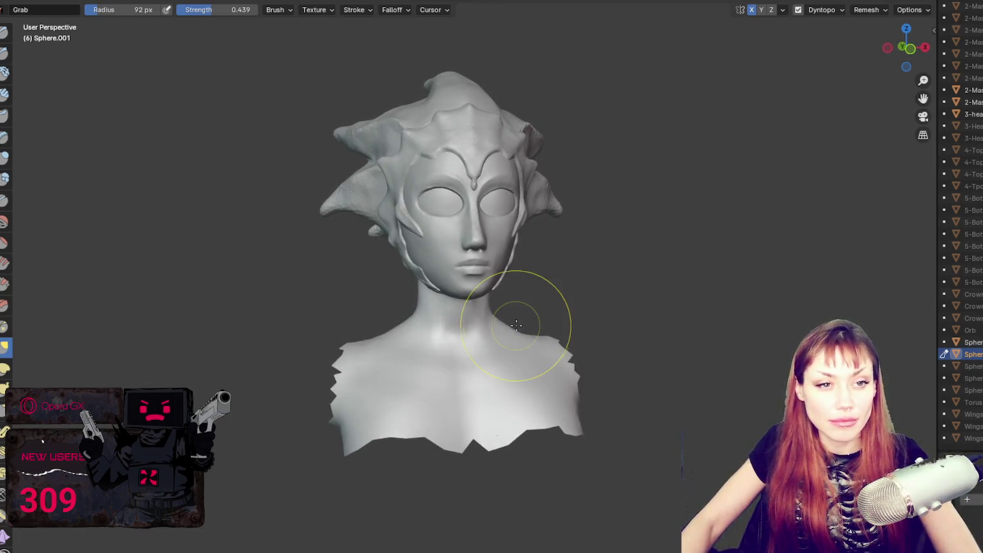
key("f")
left_click(440, 91)
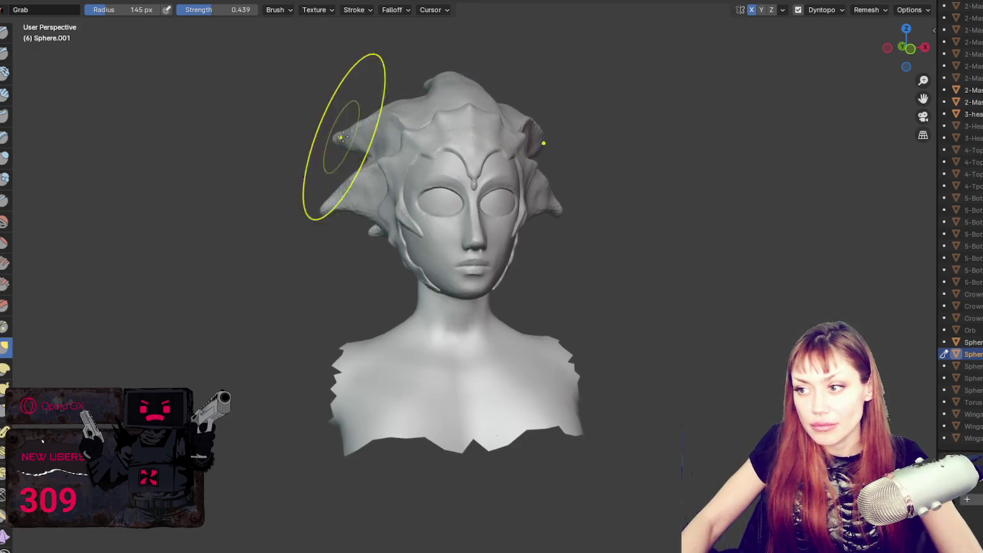
scroll(614, 276, "down", 2)
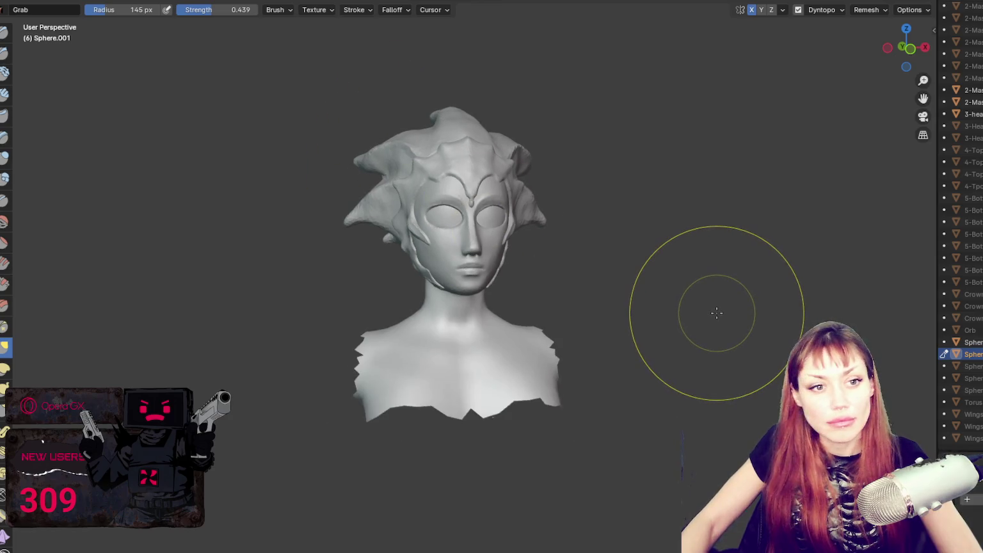
scroll(709, 306, "up", 1)
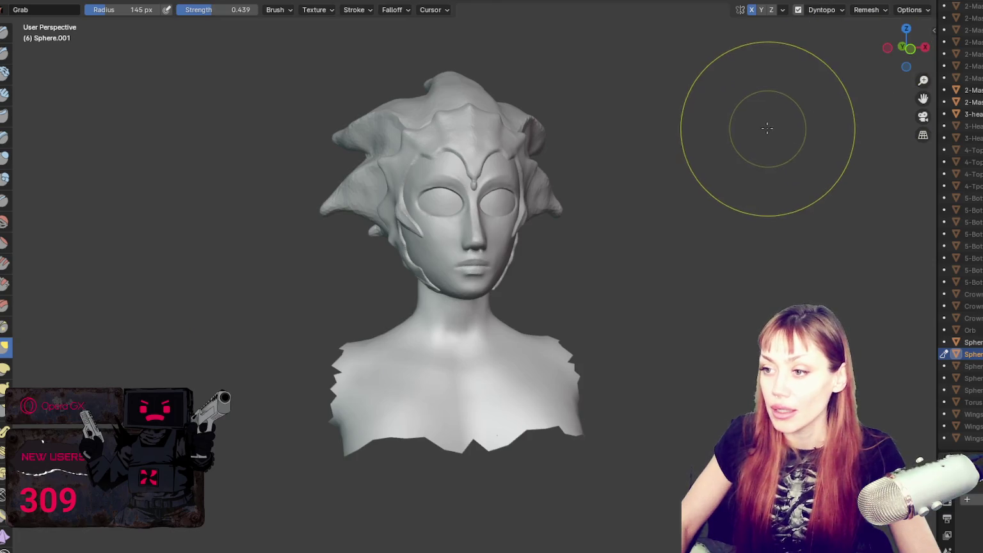
Step: Select the head, set Grab to 154 px, and pull the top peak down to round it
left_click(970, 366)
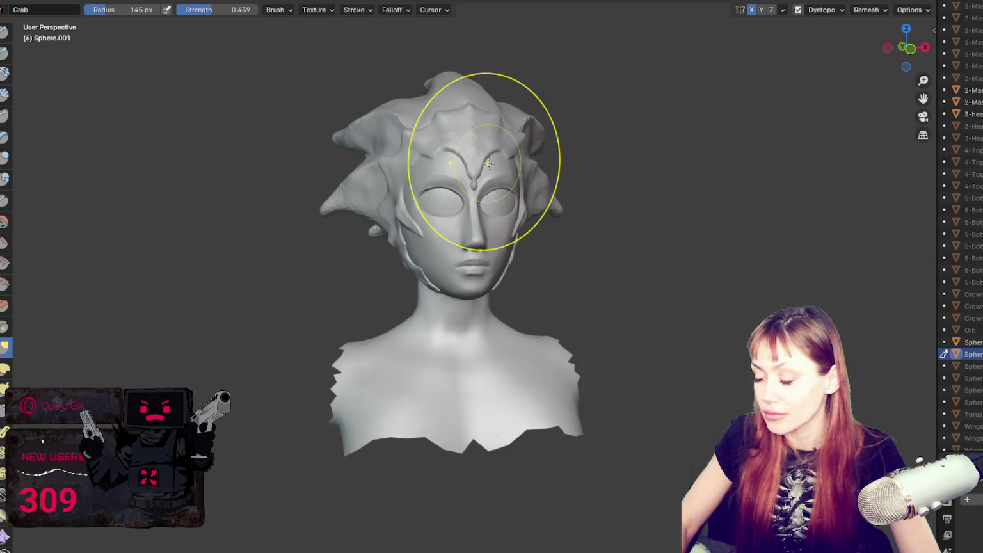
middle_click_drag(513, 164, 523, 92)
key("f")
left_click(522, 114)
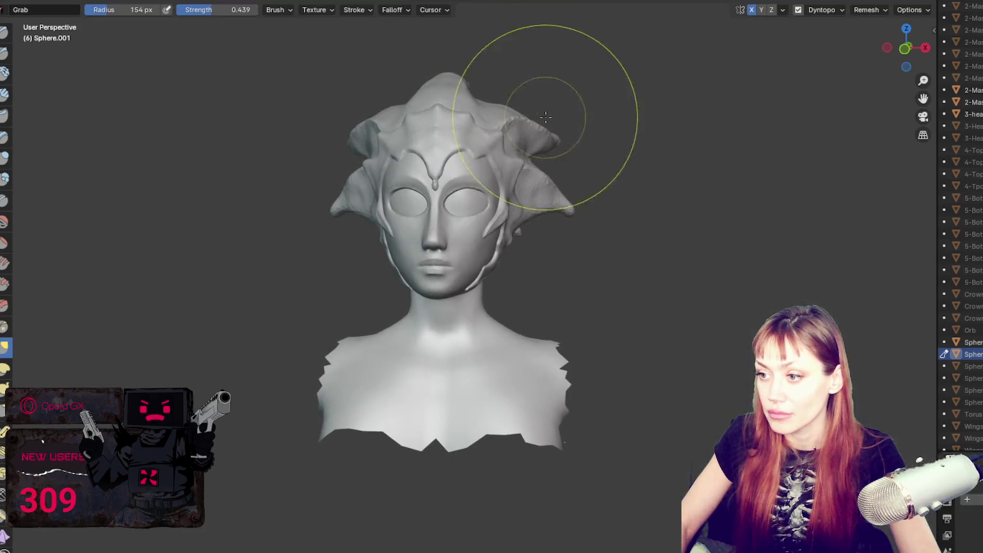
left_click_drag(455, 82, 458, 90)
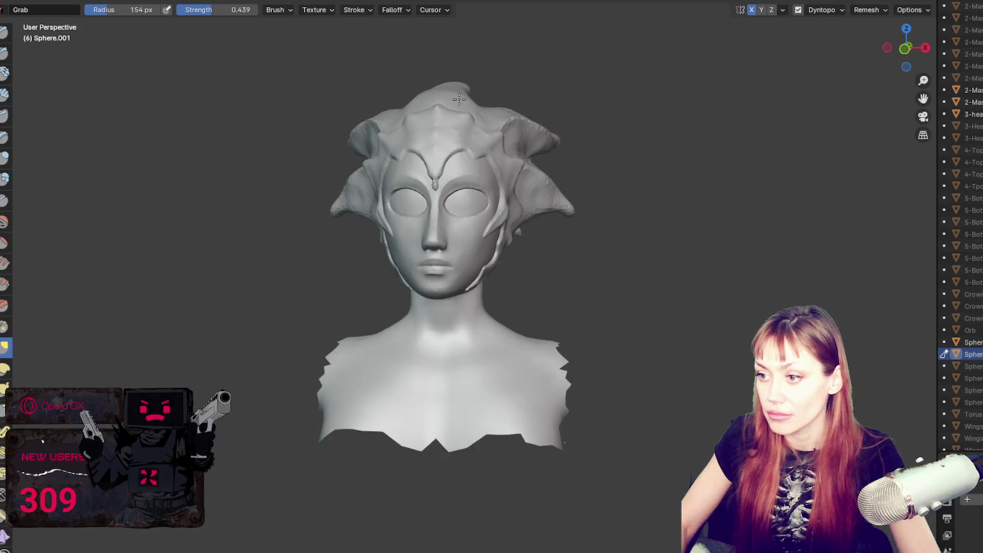
Step: Shrink the Grab brush from 118 px down to 52 px
middle_click_drag(458, 91, 520, 86)
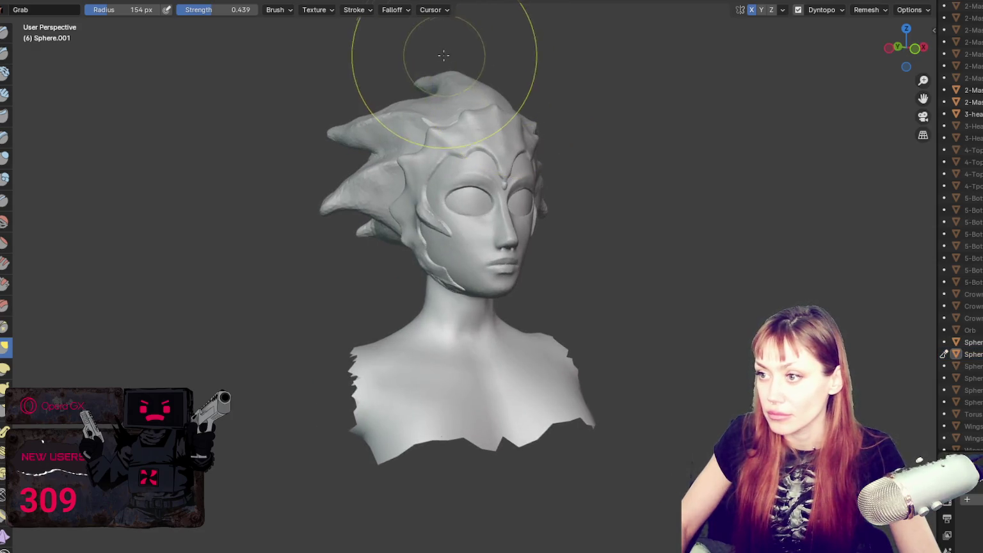
key("f")
left_click(451, 82)
key("f")
left_click(423, 103)
key("f")
mouse_move(624, 120)
middle_mouse_down()
mouse_move(472, 137)
mouse_move(378, 160)
mouse_move(432, 198)
middle_mouse_up()
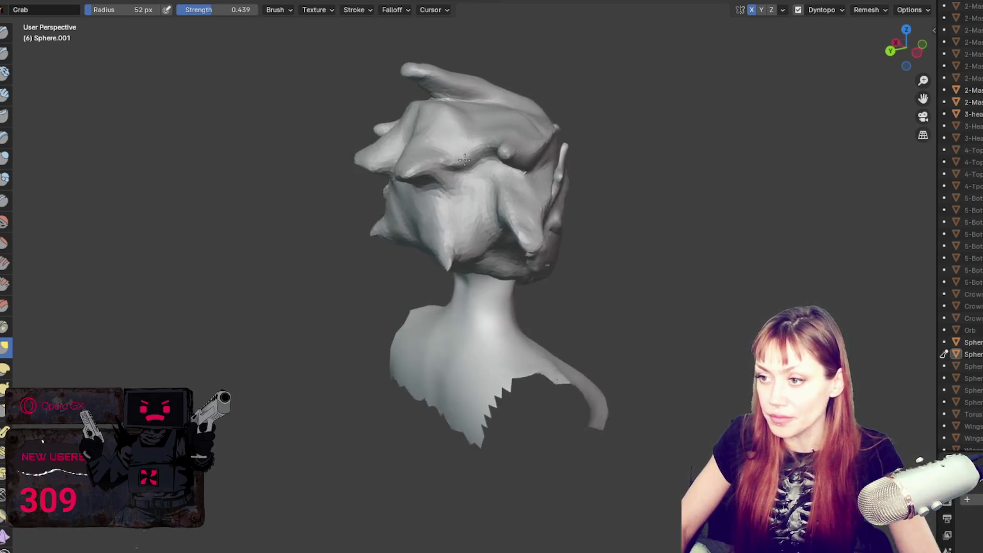
Step: Set the Grab brush to 31 px for the back of the head, briefly trying Draw
scroll(432, 197, "down", 3)
key("f")
left_click(493, 217)
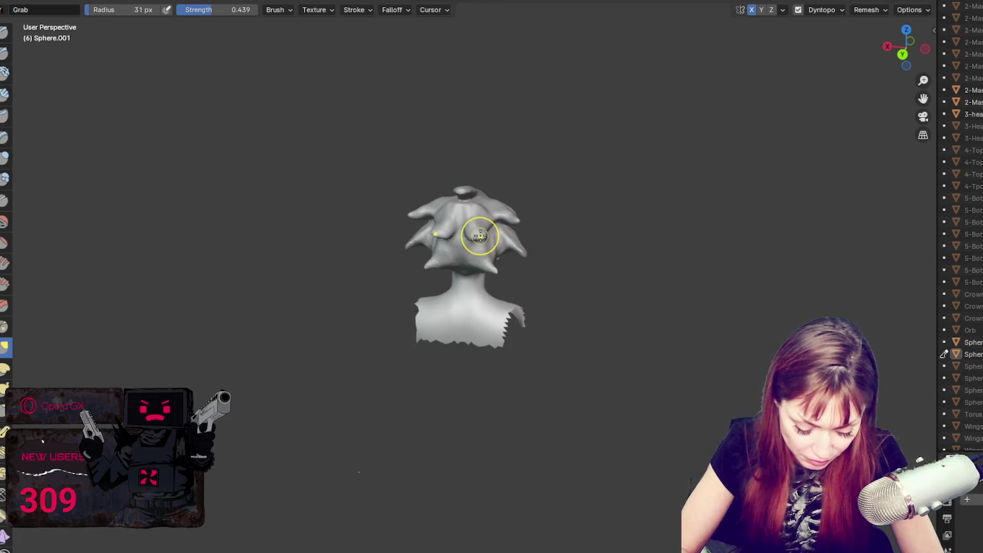
mouse_move(477, 230)
middle_mouse_down()
mouse_move(539, 226)
mouse_move(432, 248)
mouse_move(505, 238)
middle_mouse_up()
middle_click_drag(457, 266, 465, 251)
key("x")
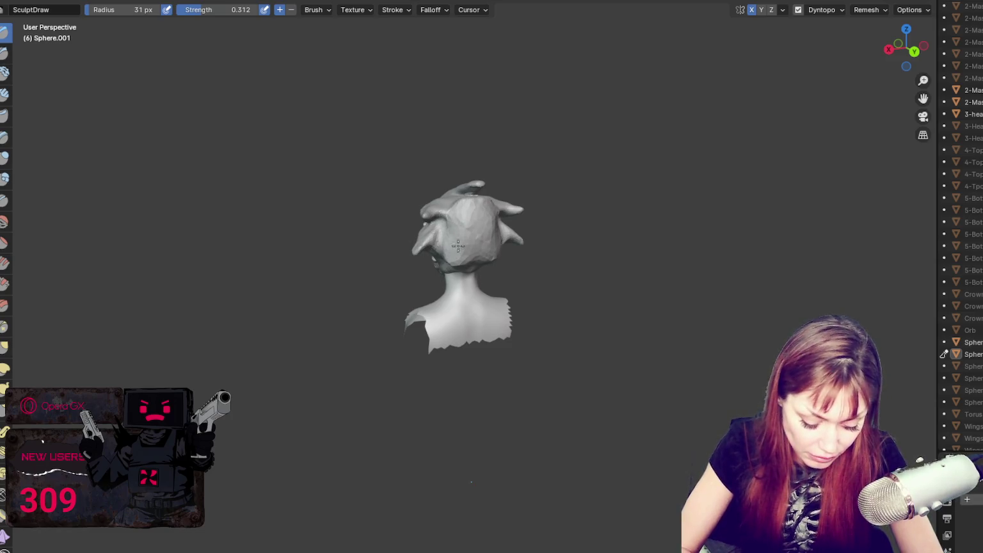
key("g")
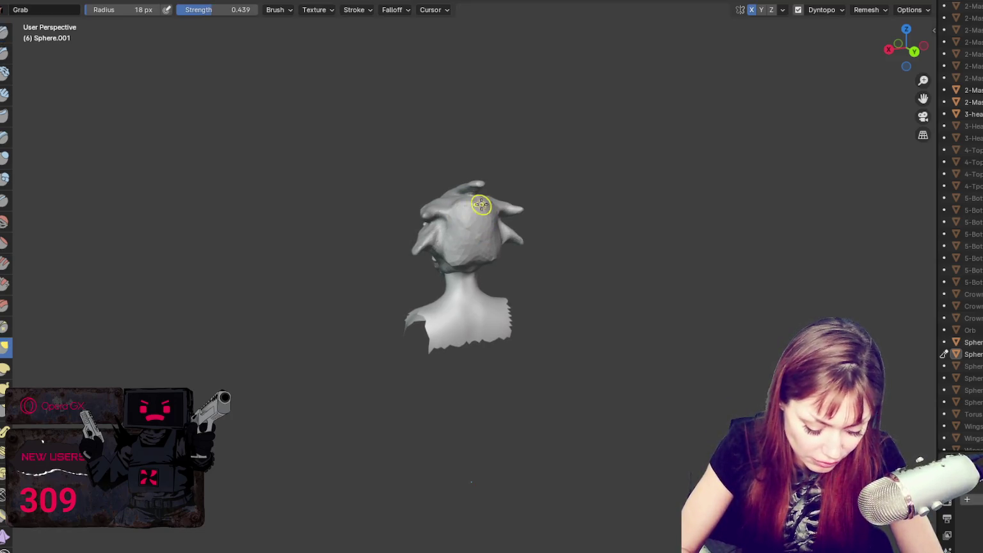
Step: Set the brush radius to 30 px, then enlarge it to 52 px
middle_click_drag(481, 204, 470, 228)
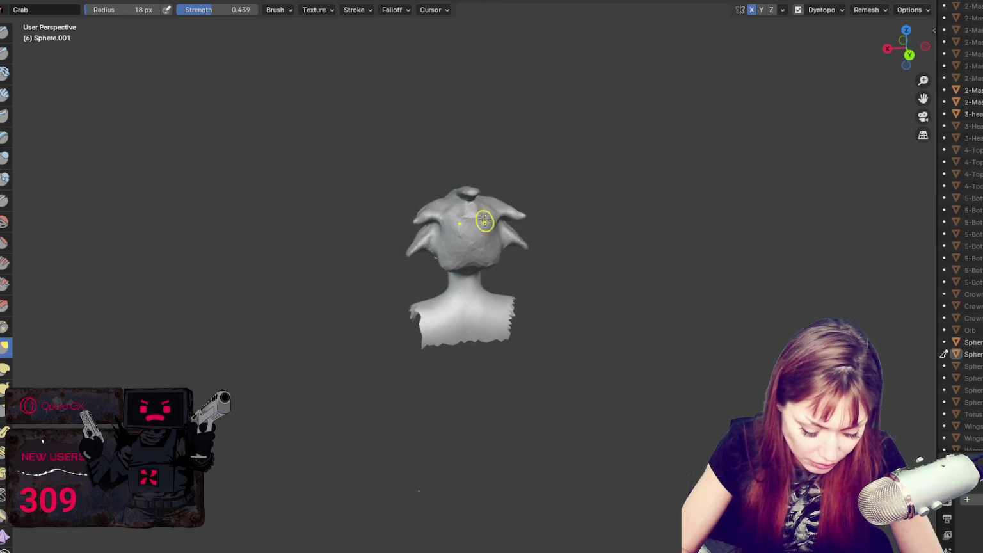
key("f")
left_click(489, 252)
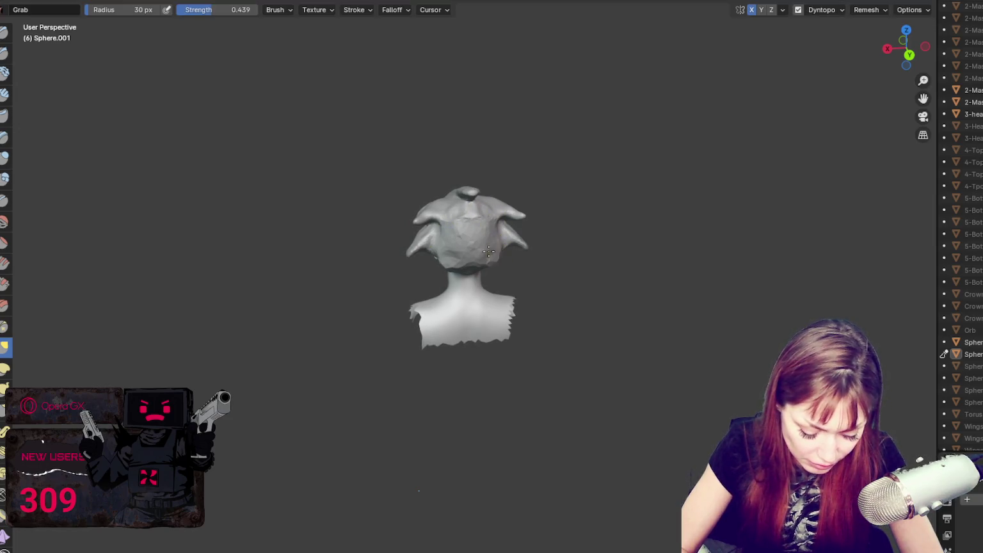
middle_click_drag(491, 259, 500, 229)
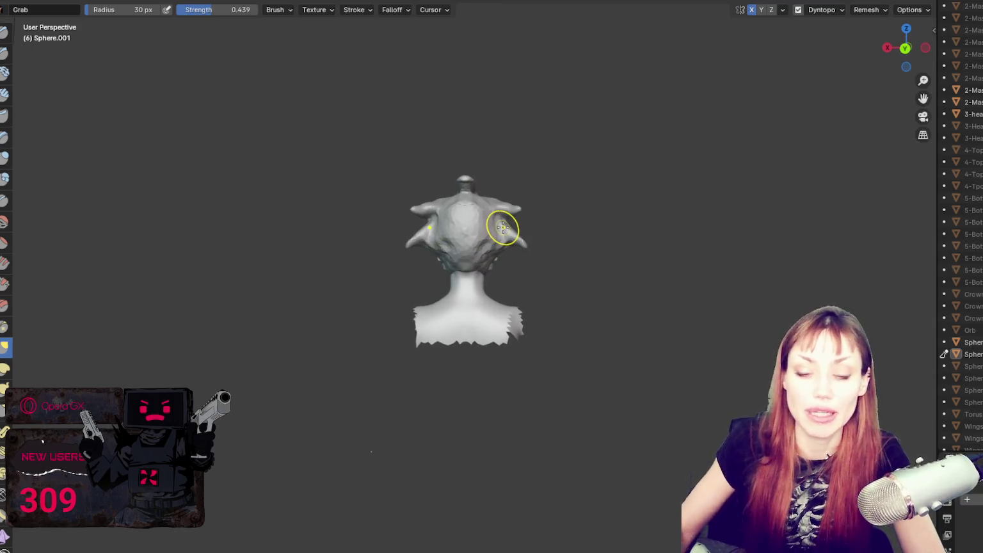
scroll(488, 165, "up", 3)
key("f")
left_click(527, 205)
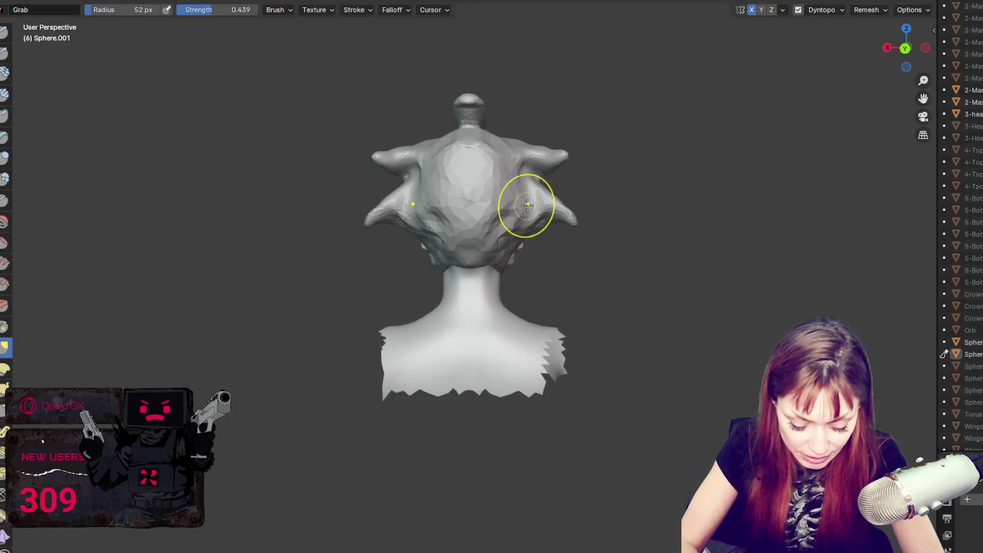
Step: Enlarge the brush to 85 px at the back of the head, returning to Grab after trying Draw
mouse_move(521, 210)
middle_mouse_down()
mouse_move(506, 164)
mouse_move(510, 220)
middle_mouse_up()
key("f")
left_click(550, 184)
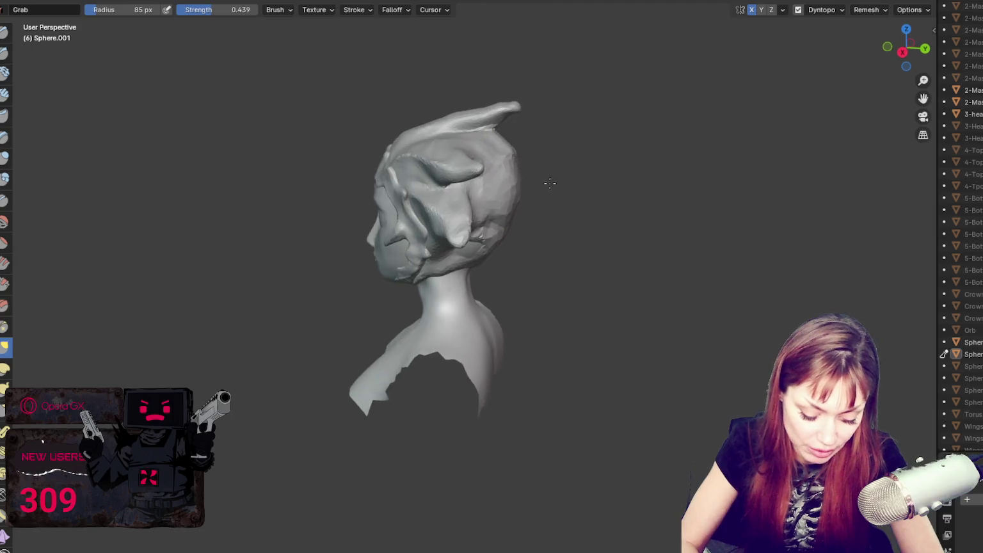
middle_click_drag(530, 167, 505, 181)
mouse_move(474, 236)
middle_mouse_down()
mouse_move(472, 198)
mouse_move(487, 226)
middle_mouse_up()
key("x")
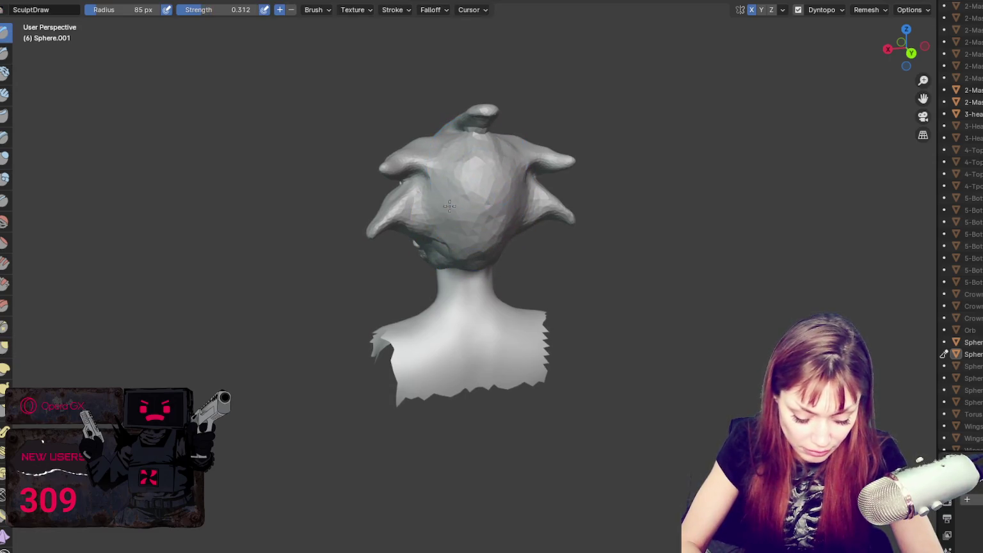
key("g")
mouse_move(464, 215)
middle_mouse_down()
mouse_move(457, 251)
mouse_move(480, 258)
middle_mouse_up()
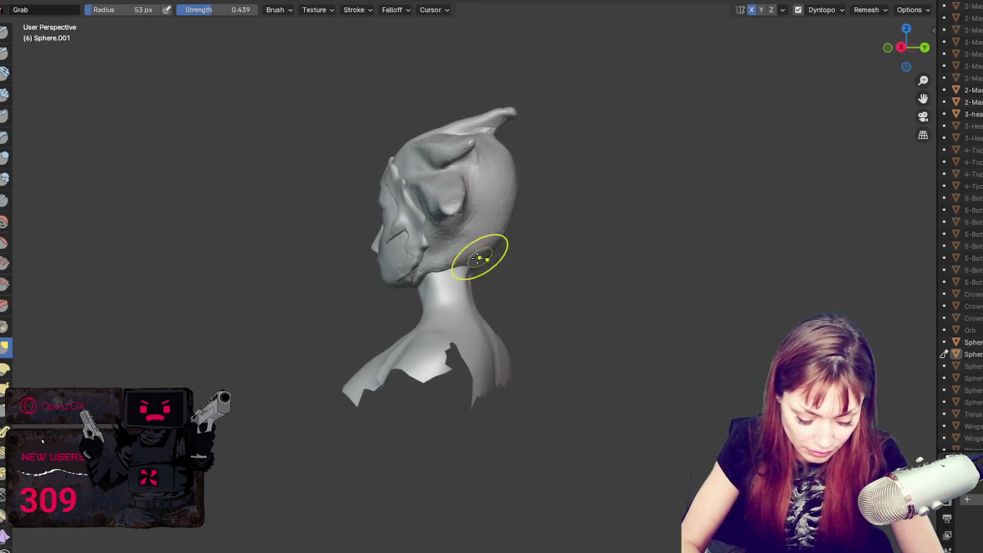
Step: Shrink the Grab brush to 31 px and orbit to a rear view of the head
key("f")
left_click(455, 259)
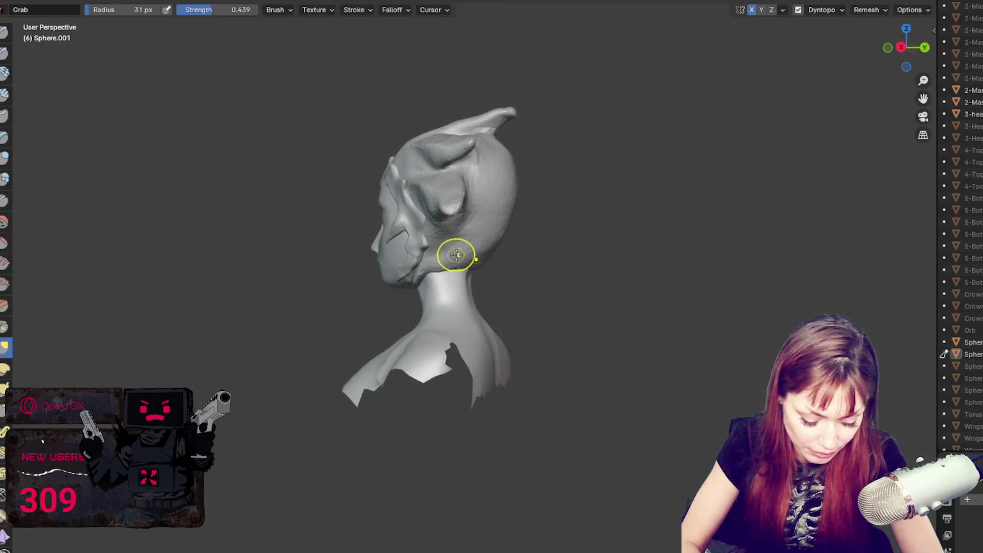
middle_click_drag(467, 253, 476, 228)
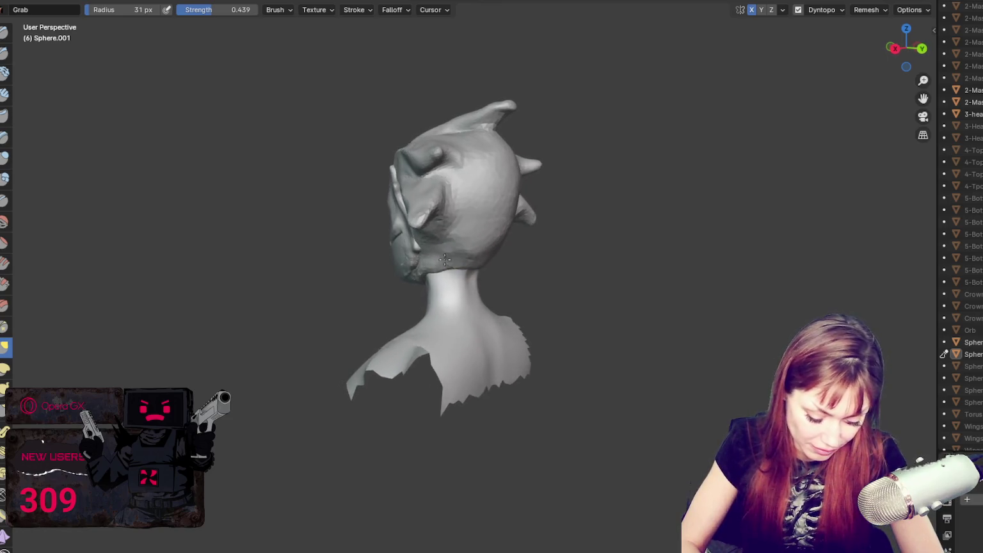
mouse_move(474, 178)
middle_mouse_down()
mouse_move(443, 169)
mouse_move(479, 223)
middle_mouse_up()
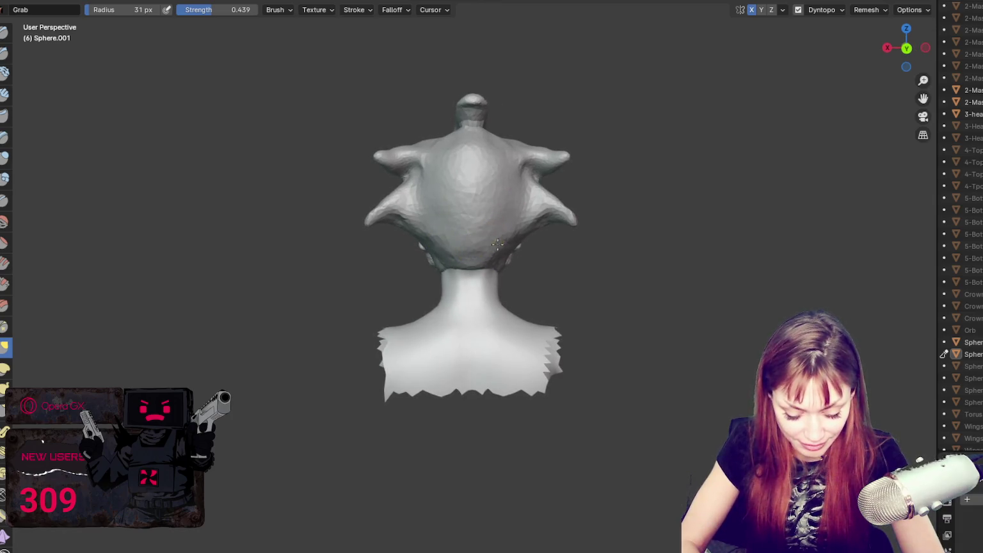
mouse_move(514, 223)
middle_mouse_down()
mouse_move(516, 208)
mouse_move(544, 259)
middle_mouse_up()
Step: Settle the brush at 55 px and pull the right back hair flap downward
key("f")
left_click(450, 233)
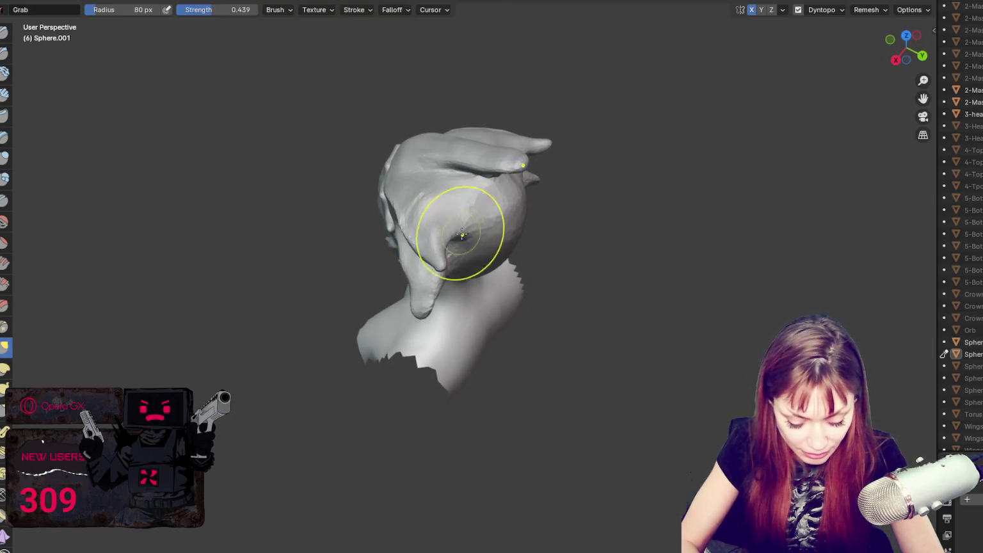
middle_click_drag(475, 201, 527, 158)
mouse_move(439, 131)
middle_mouse_down()
mouse_move(493, 110)
mouse_move(434, 193)
middle_mouse_up()
key("f")
left_click(501, 274)
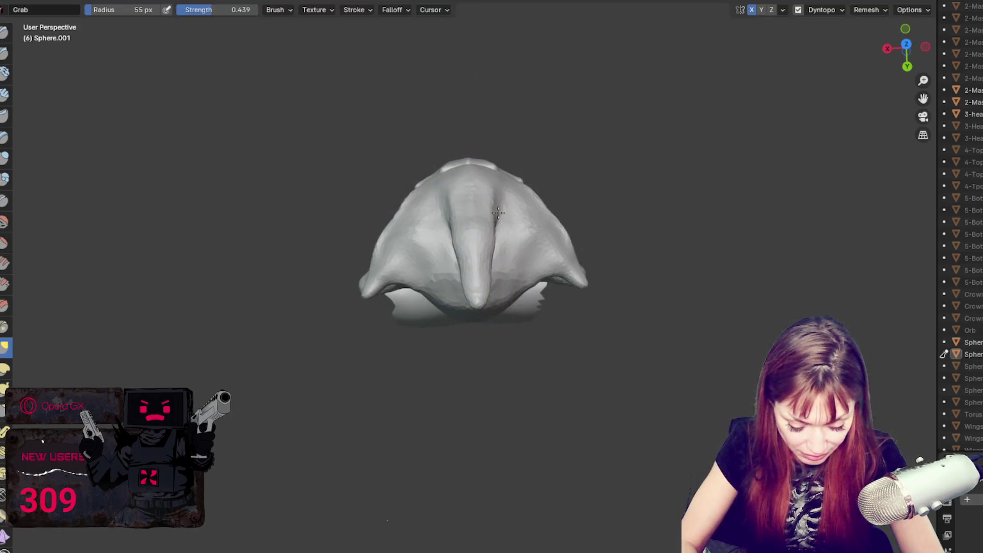
left_click_drag(498, 214, 487, 274)
mouse_move(533, 237)
middle_mouse_down()
mouse_move(532, 211)
mouse_move(549, 235)
middle_mouse_up()
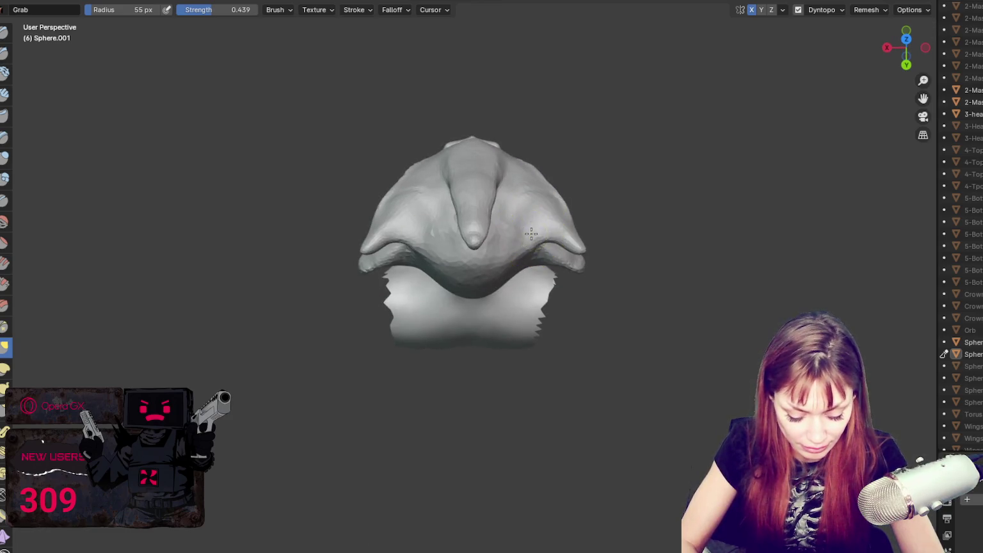
left_click_drag(548, 235, 553, 238)
mouse_move(553, 235)
middle_mouse_down()
mouse_move(607, 202)
mouse_move(509, 193)
mouse_move(501, 167)
middle_mouse_up()
Step: Try brush sizes of 64 and 98 px, then reshape the right hair flap at 61 px
key("f")
left_click(434, 118)
middle_click_drag(512, 111, 505, 107)
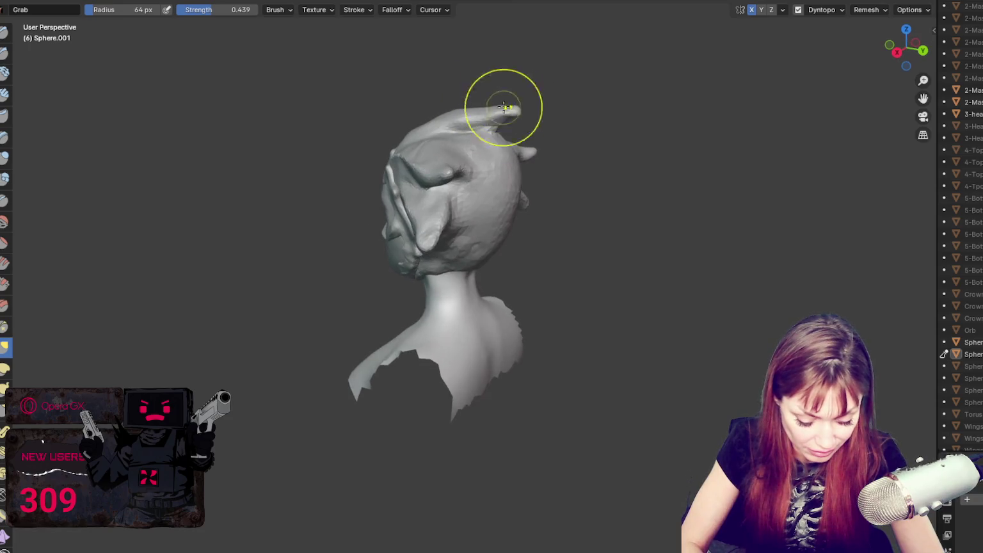
mouse_move(525, 163)
middle_mouse_down()
mouse_move(545, 158)
mouse_move(513, 158)
middle_mouse_up()
key("f")
left_click(564, 165)
middle_click_drag(501, 165, 403, 174)
key("f")
left_click(380, 174)
left_click_drag(482, 198, 527, 193)
mouse_move(527, 194)
middle_mouse_down()
mouse_move(478, 213)
mouse_move(472, 154)
middle_mouse_up()
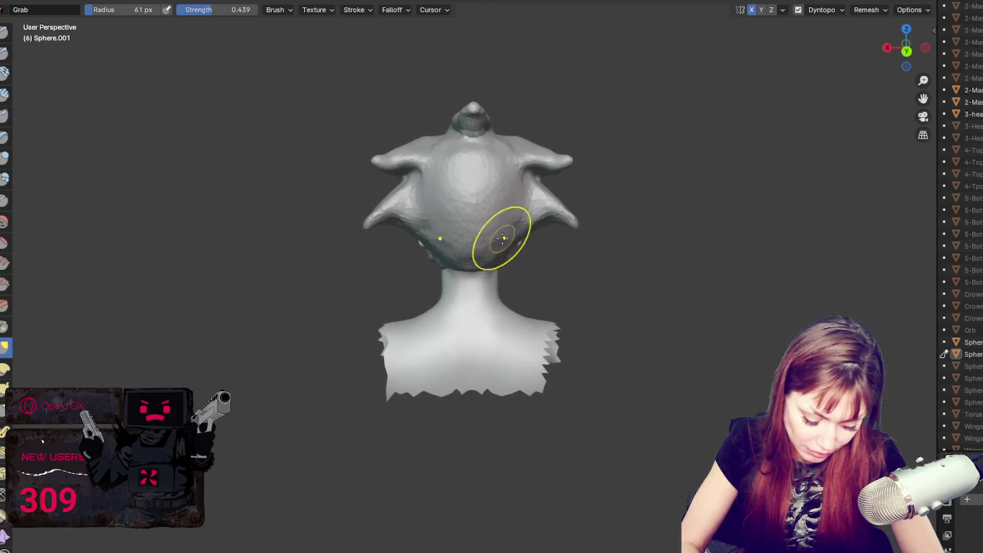
Step: Orbit round to the face and enlarge the brush to 108 px
mouse_move(522, 220)
middle_mouse_down()
mouse_move(598, 189)
mouse_move(558, 210)
mouse_move(644, 213)
middle_mouse_up()
mouse_move(573, 202)
middle_mouse_down()
mouse_move(641, 205)
mouse_move(621, 205)
middle_mouse_up()
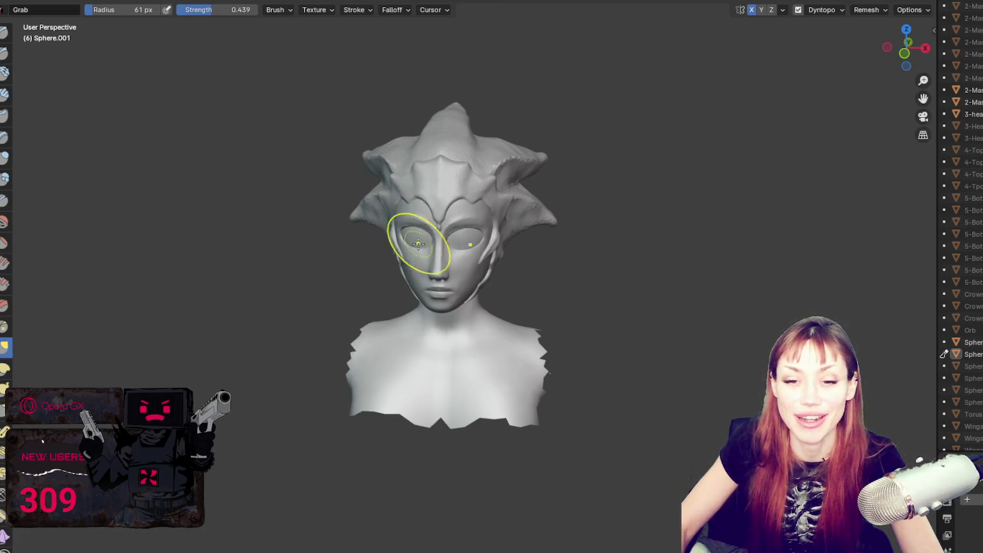
scroll(753, 154, "up", 4)
scroll(742, 134, "down", 3)
middle_click_drag(743, 134, 704, 128)
key("f")
left_click(605, 114)
Step: Shrink the brush to 82 px and inspect the head from side, top and rear angles
mouse_move(493, 109)
middle_mouse_down()
mouse_move(493, 130)
mouse_move(515, 118)
mouse_move(516, 78)
middle_mouse_up()
key("f")
left_click(493, 125)
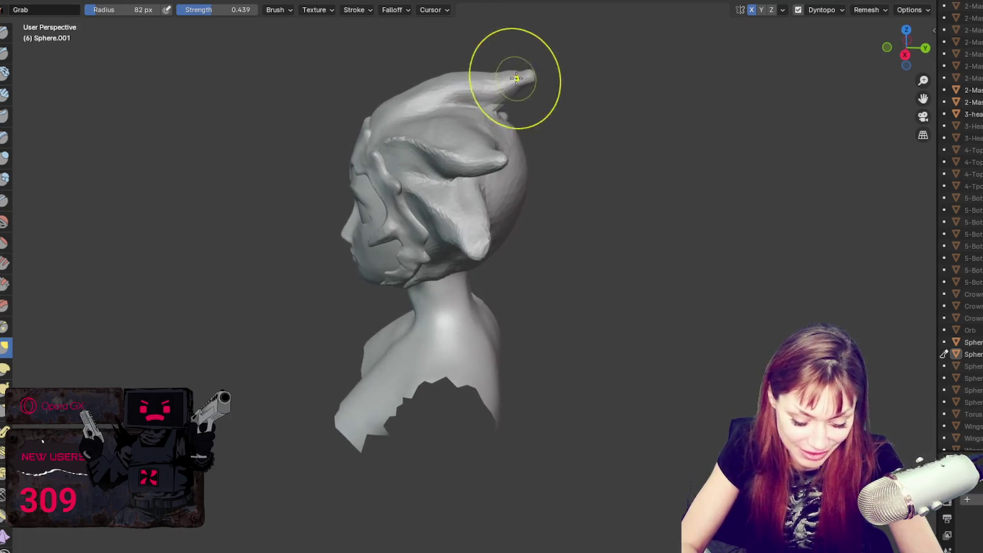
mouse_move(413, 92)
middle_mouse_down()
mouse_move(492, 83)
mouse_move(451, 134)
mouse_move(621, 127)
mouse_move(604, 136)
middle_mouse_up()
middle_click_drag(524, 112, 416, 109)
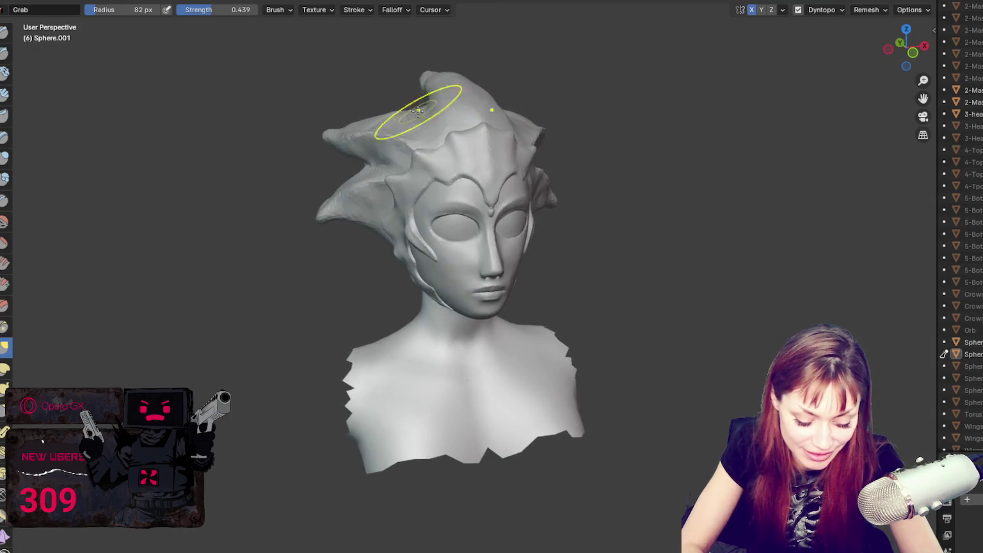
middle_click_drag(373, 164, 536, 170)
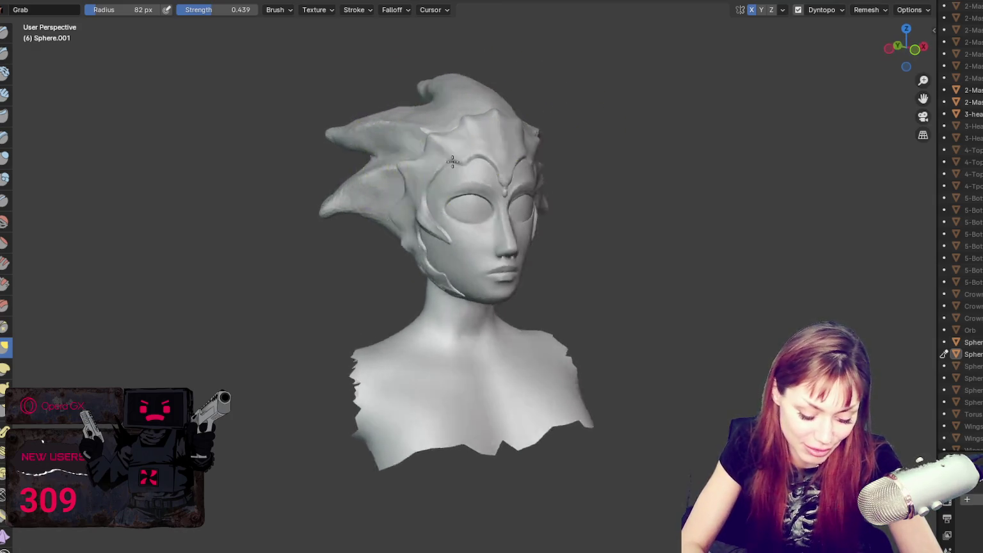
mouse_move(499, 123)
middle_mouse_down()
mouse_move(449, 167)
mouse_move(467, 190)
mouse_move(423, 202)
middle_mouse_up()
mouse_move(477, 160)
middle_mouse_down()
mouse_move(406, 164)
mouse_move(439, 103)
mouse_move(482, 151)
mouse_move(474, 161)
mouse_move(463, 126)
mouse_move(430, 110)
mouse_move(508, 134)
middle_mouse_up()
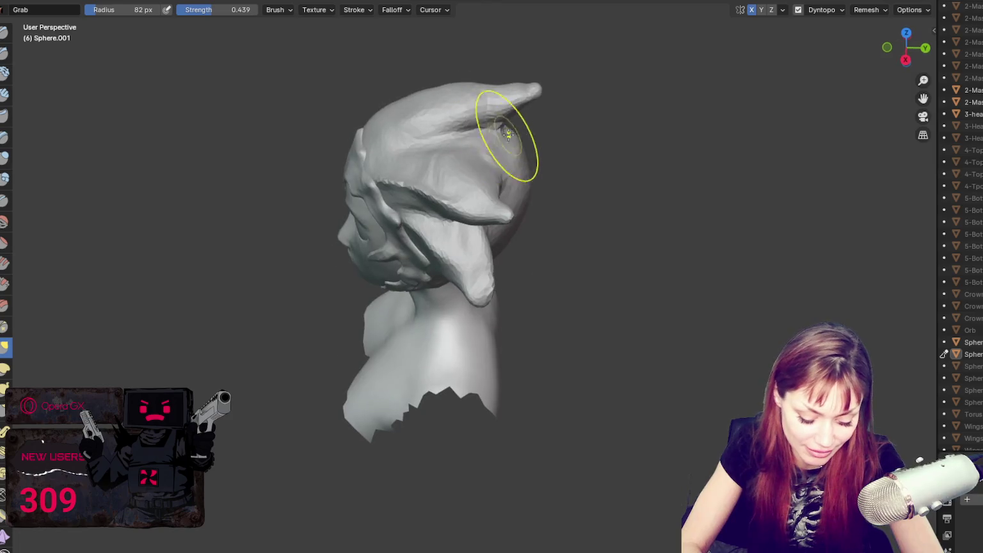
middle_click_drag(456, 160, 438, 157)
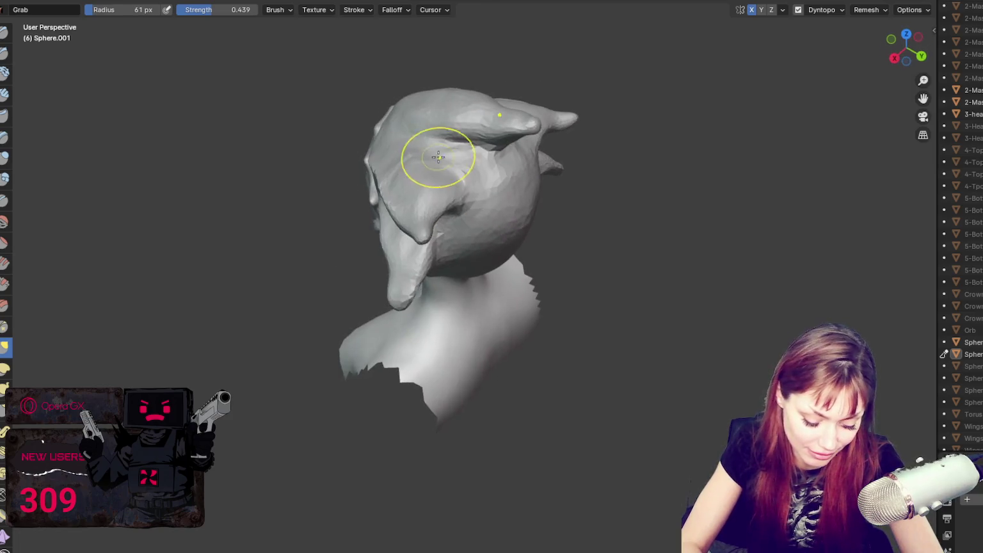
middle_click_drag(459, 189, 461, 205)
Step: Briefly switch to the Crease brush, then return to Grab at 55 px
key("shift+c")
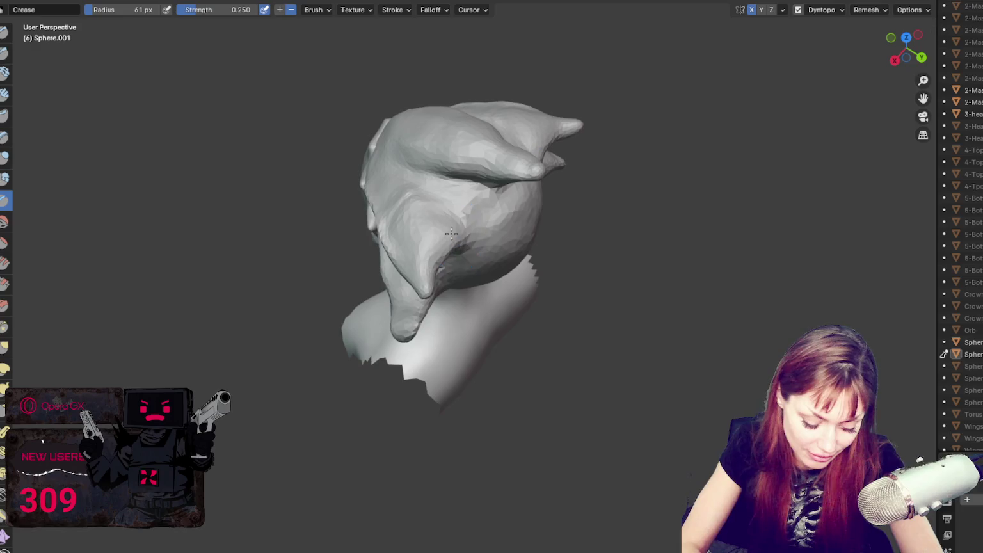
key("g")
middle_click_drag(478, 210, 448, 222)
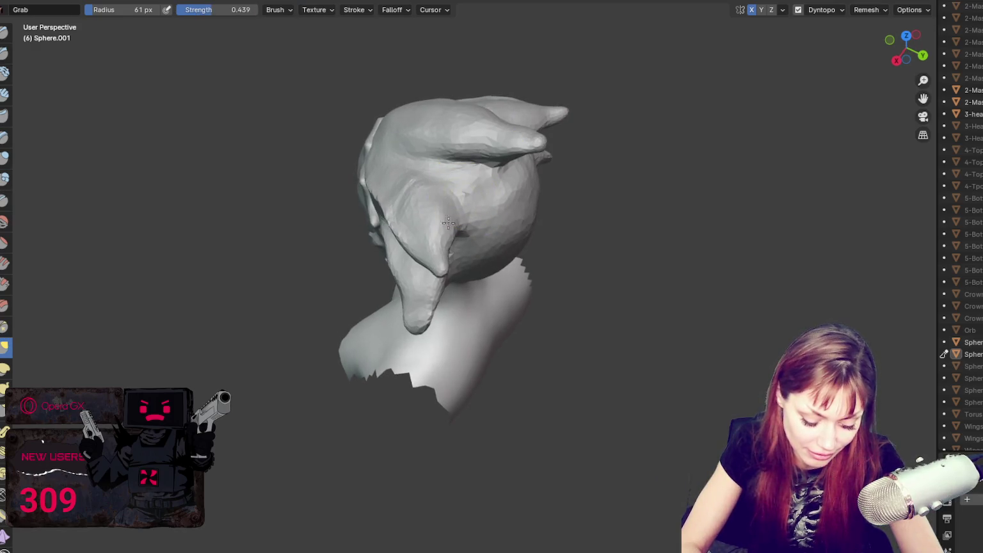
key("shift+c")
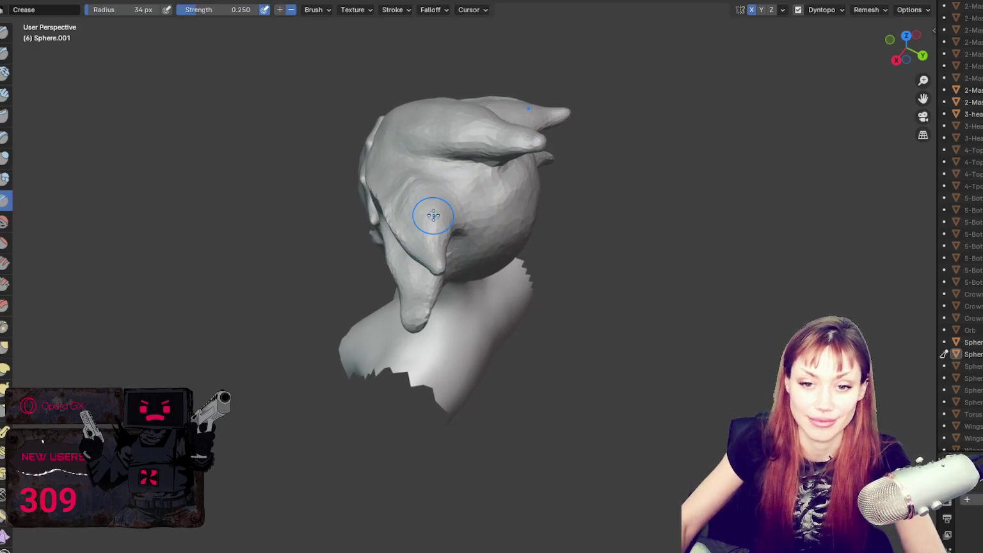
scroll(434, 216, "up", 1)
mouse_move(429, 253)
middle_mouse_down()
mouse_move(430, 264)
mouse_move(376, 250)
middle_mouse_up()
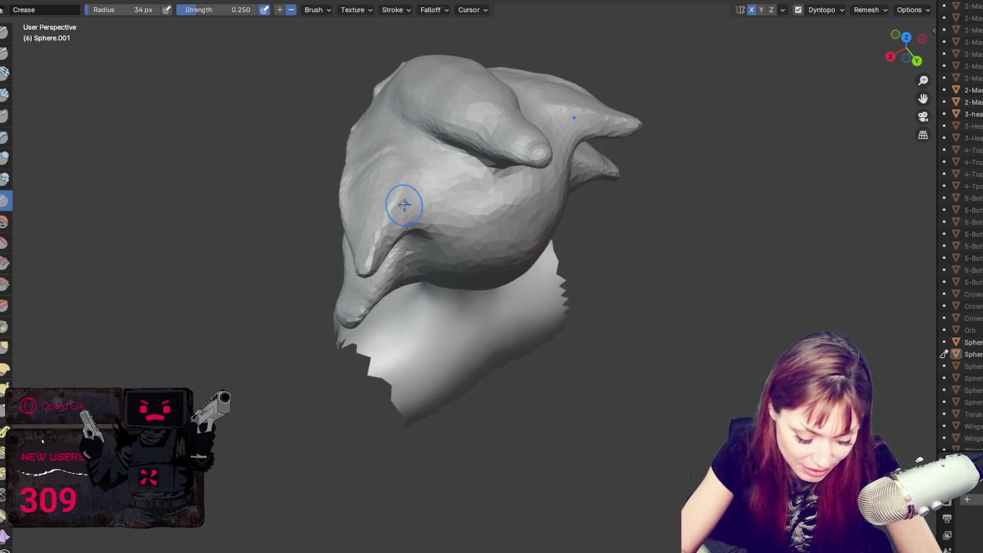
middle_click_drag(403, 203, 385, 274)
mouse_move(435, 219)
middle_mouse_down()
mouse_move(506, 103)
mouse_move(518, 198)
middle_mouse_up()
key("g")
key("f")
left_click(553, 293)
Step: Pull the mirrored back hair flaps into tapered spikes
mouse_move(488, 341)
left_mouse_down()
mouse_move(529, 197)
mouse_move(507, 267)
left_mouse_up()
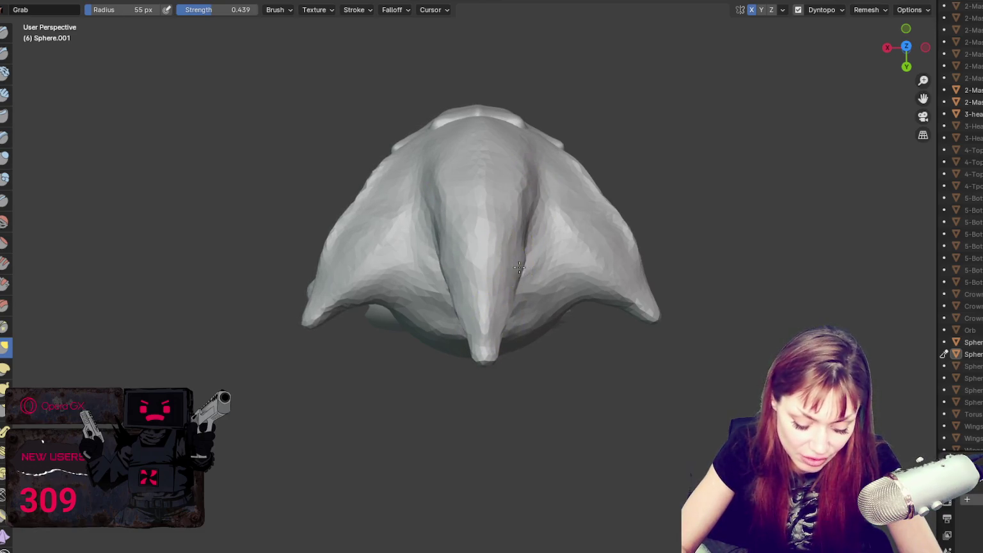
mouse_move(507, 267)
middle_mouse_down()
mouse_move(463, 189)
mouse_move(460, 204)
mouse_move(501, 198)
mouse_move(506, 212)
middle_mouse_up()
left_click_drag(506, 212, 530, 206)
mouse_move(526, 170)
middle_mouse_down()
mouse_move(588, 150)
mouse_move(511, 165)
middle_mouse_up()
key("KP_1")
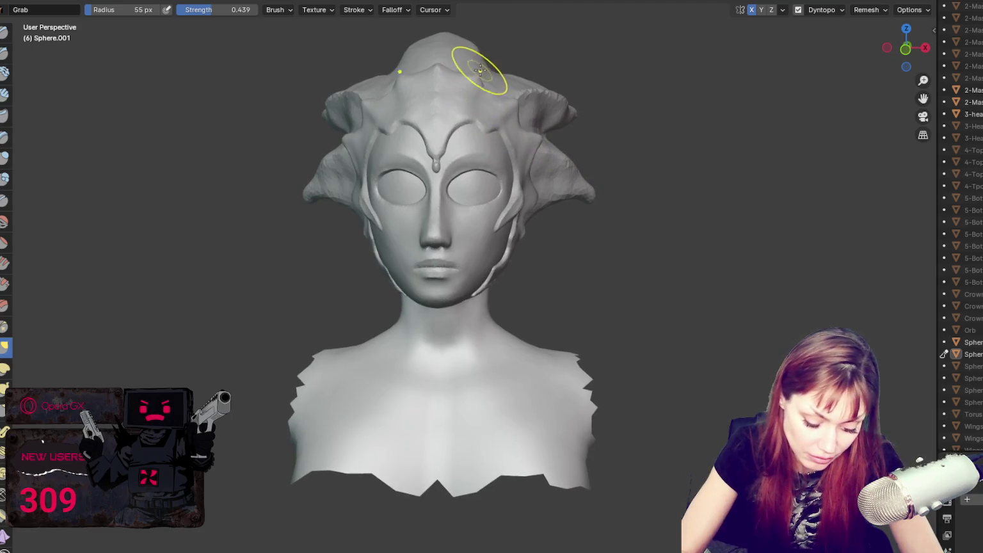
Step: Reshape the right spike on the back of the head with a 55 px Grab brush
middle_click_drag(493, 56, 492, 79)
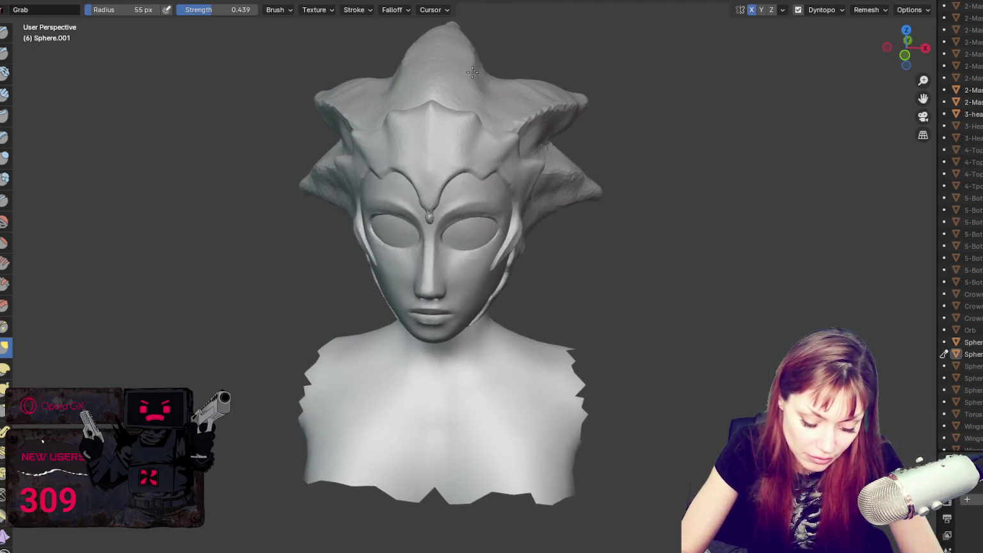
middle_click_drag(487, 41, 501, 59)
mouse_move(417, 90)
middle_mouse_down()
mouse_move(435, 90)
mouse_move(397, 84)
mouse_move(471, 91)
mouse_move(456, 119)
middle_mouse_up()
key("f")
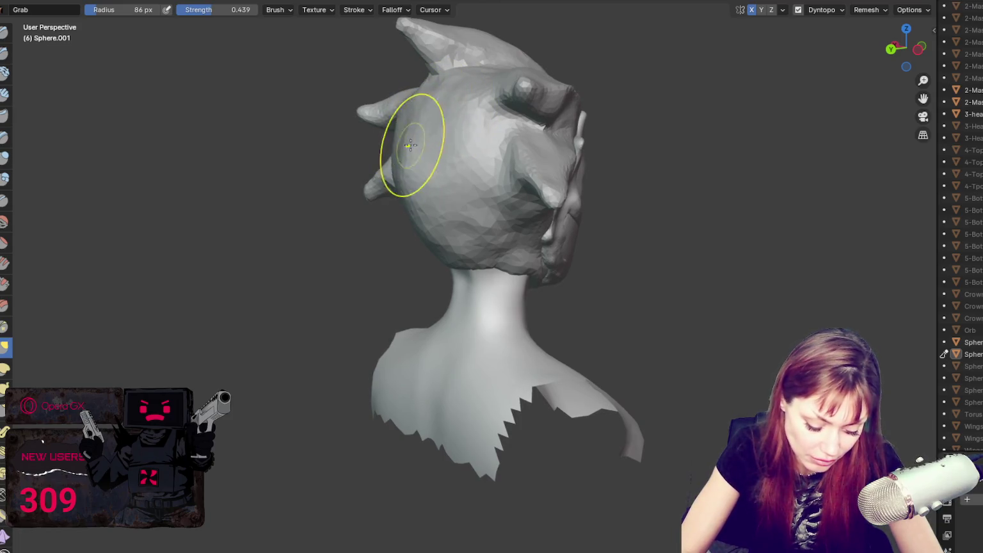
middle_click_drag(444, 233, 544, 208)
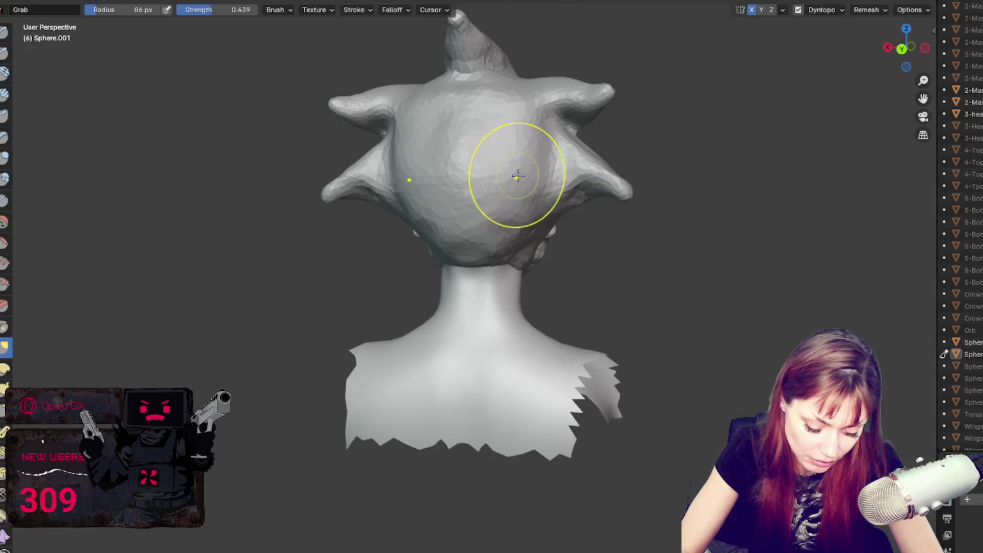
mouse_move(516, 106)
middle_mouse_down()
mouse_move(552, 156)
mouse_move(535, 77)
middle_mouse_up()
key("f")
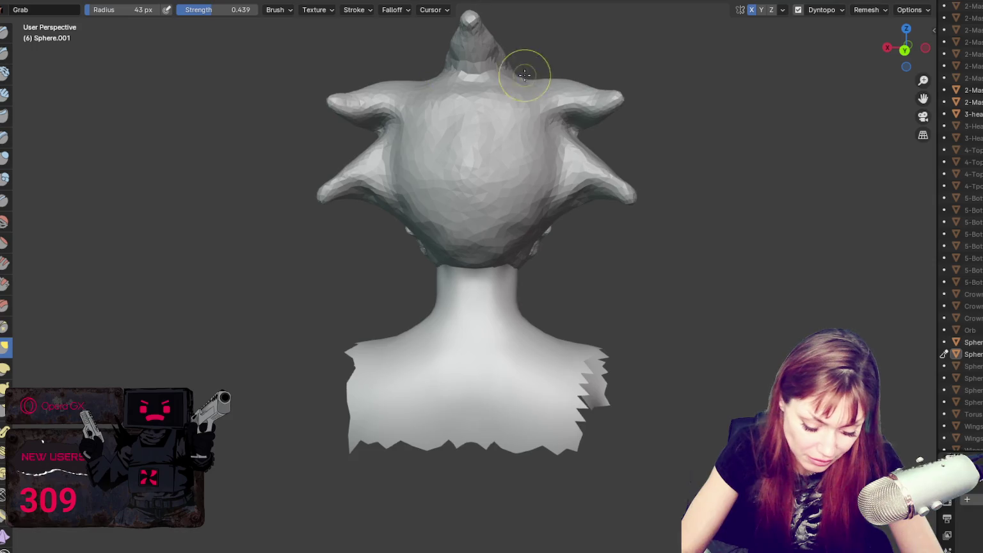
middle_click_drag(524, 74, 540, 80)
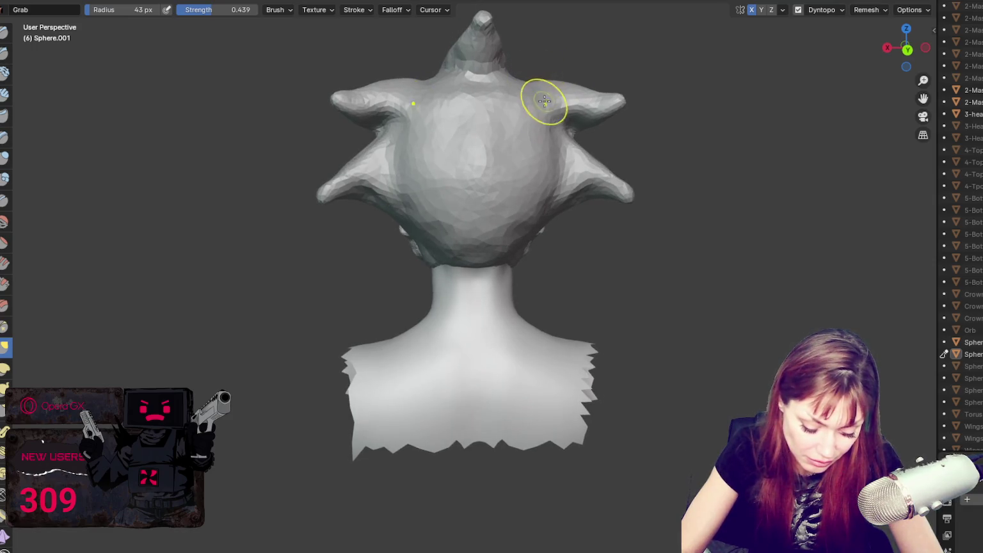
left_click_drag(562, 117, 555, 136)
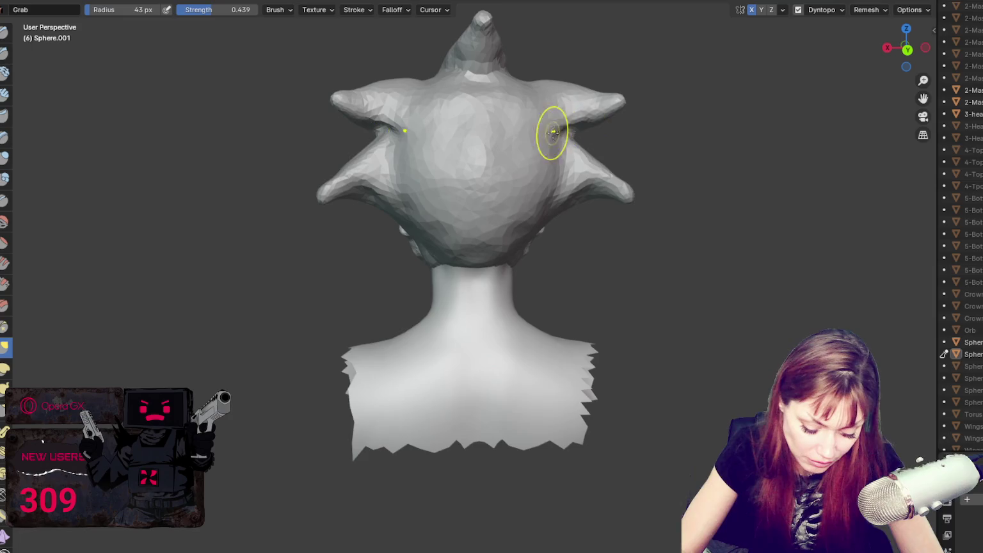
middle_click_drag(559, 142, 553, 135)
Step: Cycle through the Crease and Draw brushes, then return to Grab
key("shift+c")
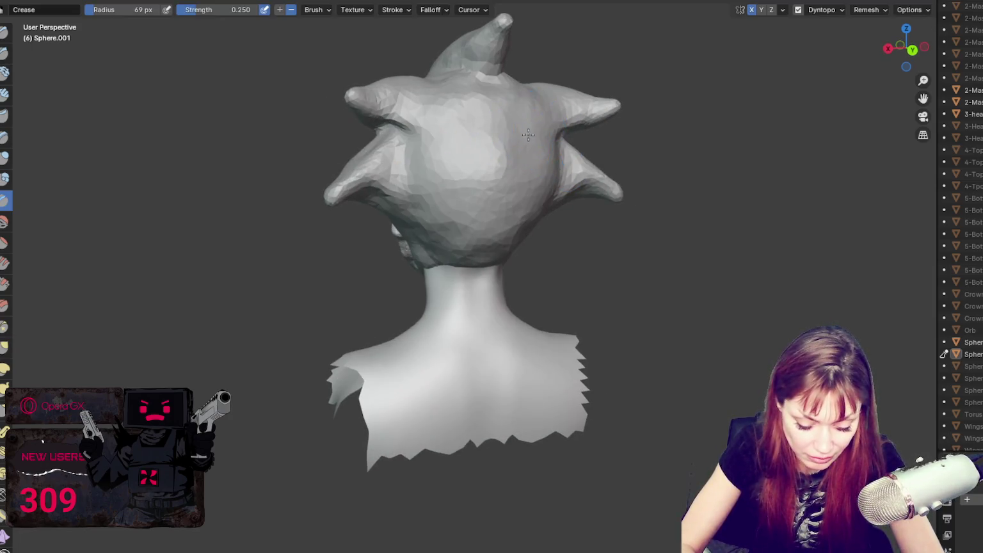
middle_click_drag(528, 135, 581, 145)
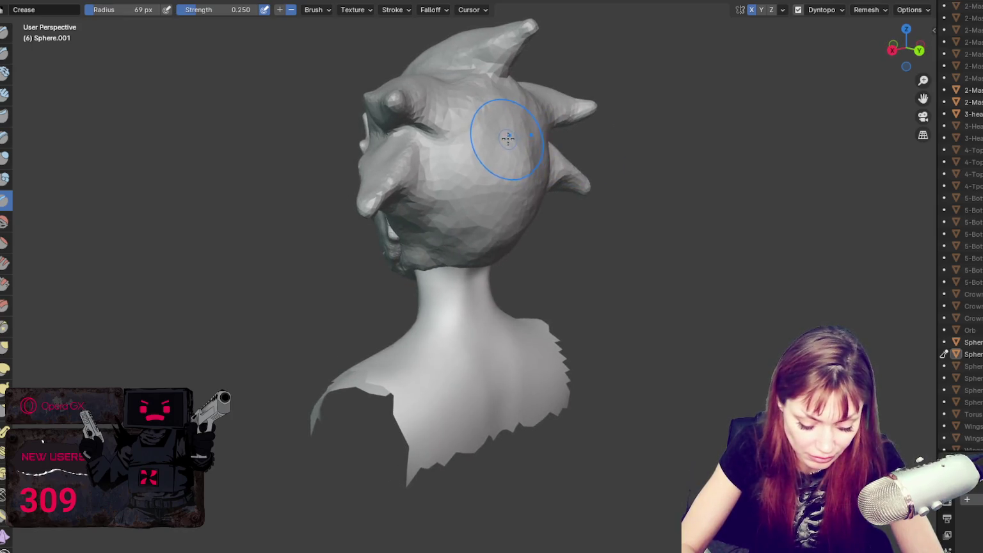
key("x")
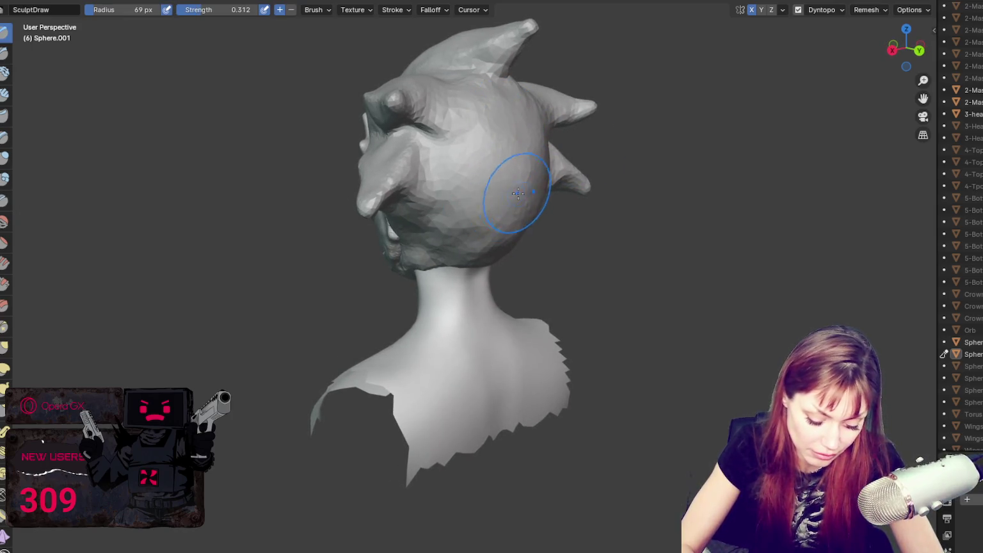
middle_click_drag(502, 204, 561, 186)
key("g")
mouse_move(450, 164)
middle_mouse_down()
mouse_move(626, 149)
mouse_move(588, 153)
middle_mouse_up()
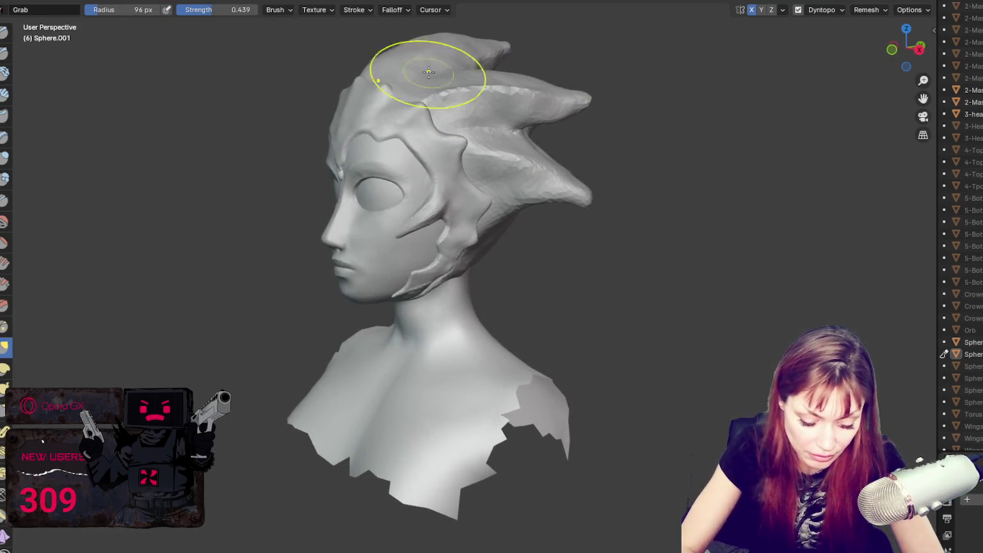
Step: Set the Grab radius to 169 px and select the mask 2-Mask-UnfinishedBlob.004 from front view
key("f")
left_click(413, 53)
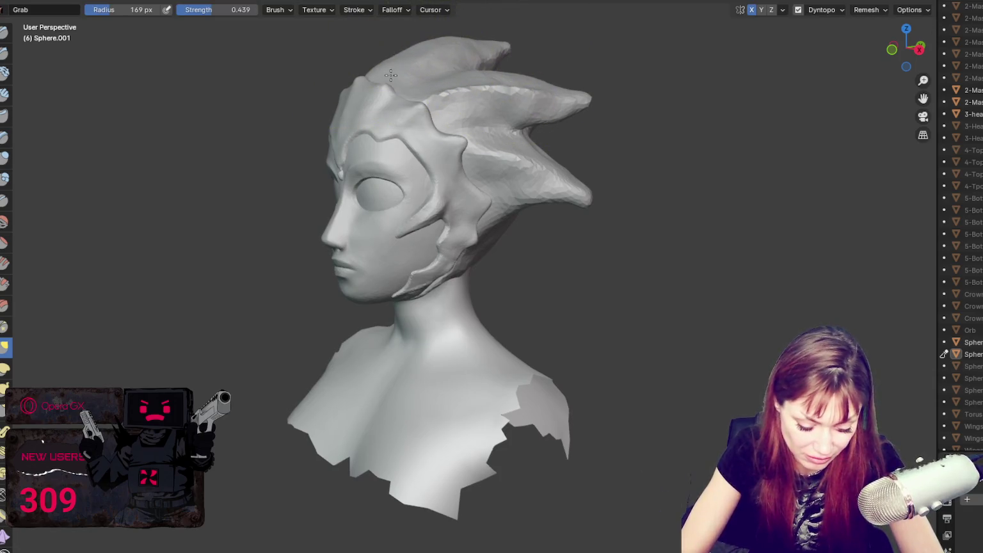
mouse_move(413, 53)
middle_mouse_down()
mouse_move(621, 169)
mouse_move(691, 165)
mouse_move(683, 165)
middle_mouse_up()
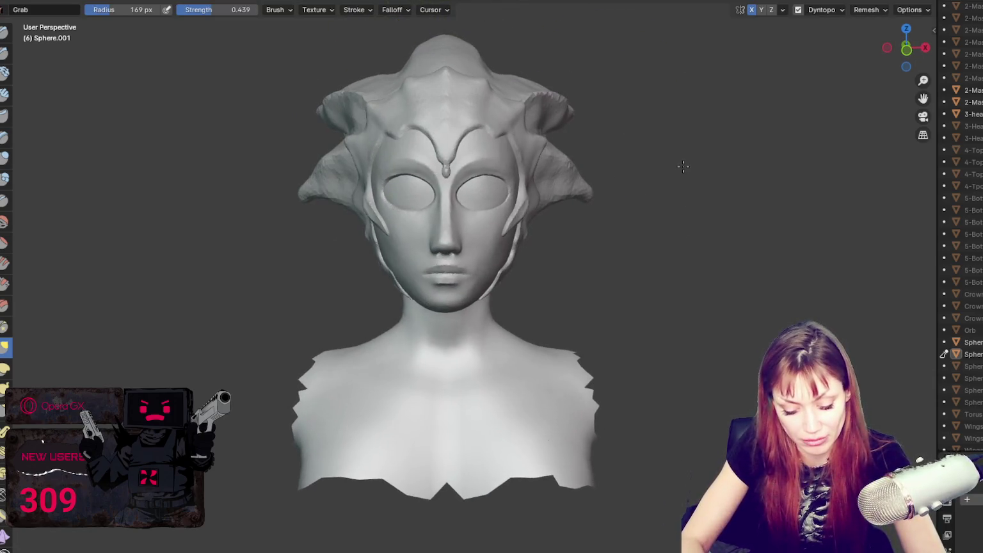
mouse_move(352, 38)
middle_mouse_down()
mouse_move(446, 219)
mouse_move(438, 218)
middle_mouse_up()
key("KP_1")
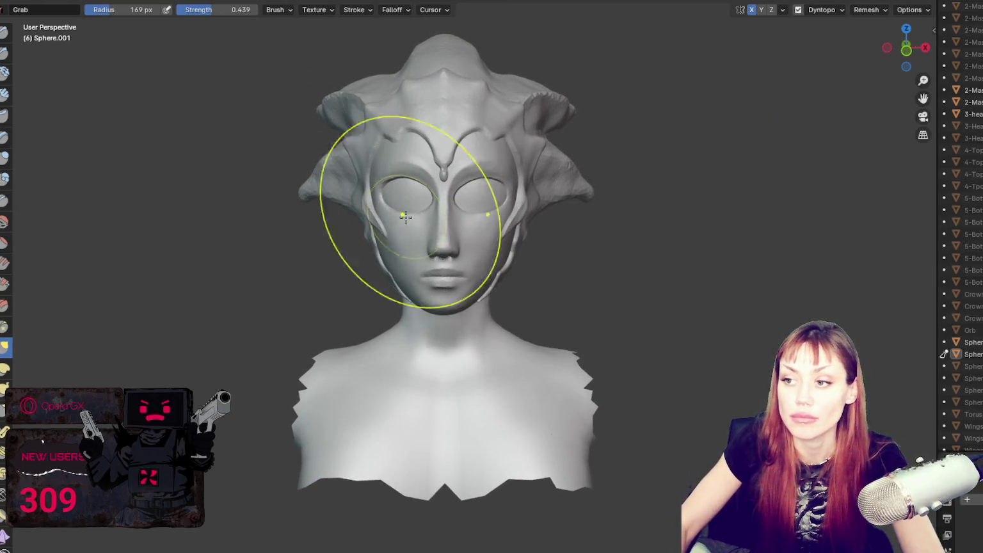
left_click(945, 354)
left_click(447, 211)
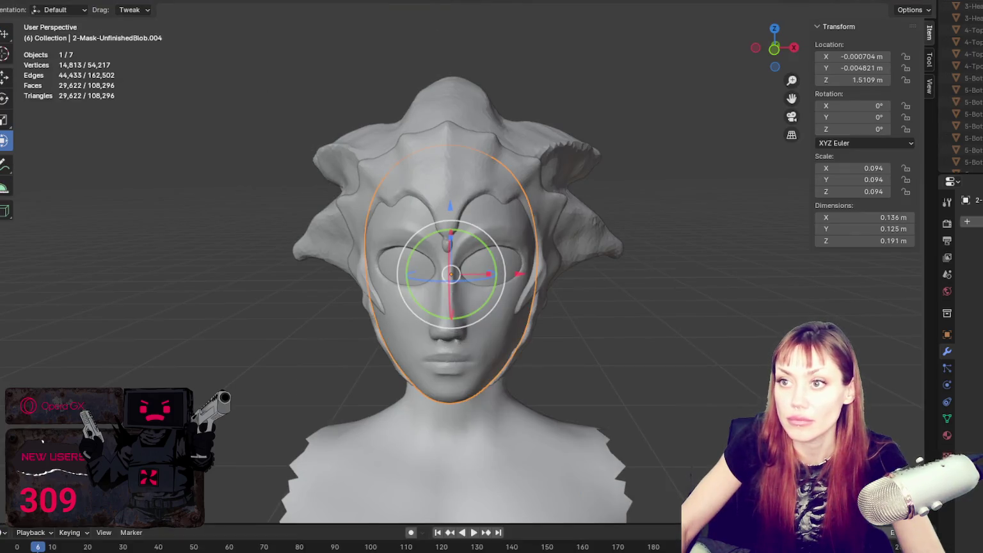
Step: Resume sculpting on the mask and set the brush radius to 106 px
key("ctrl+Tab")
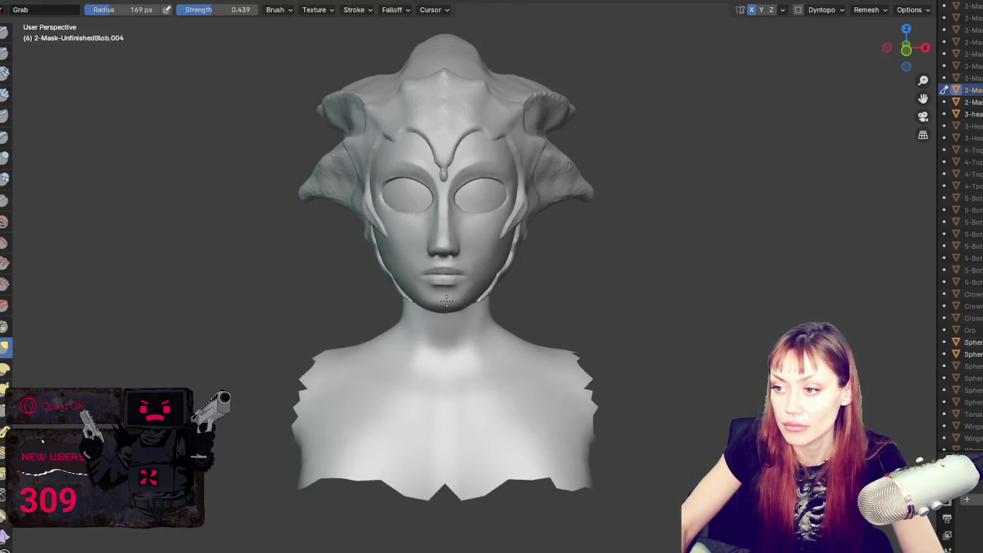
key("f")
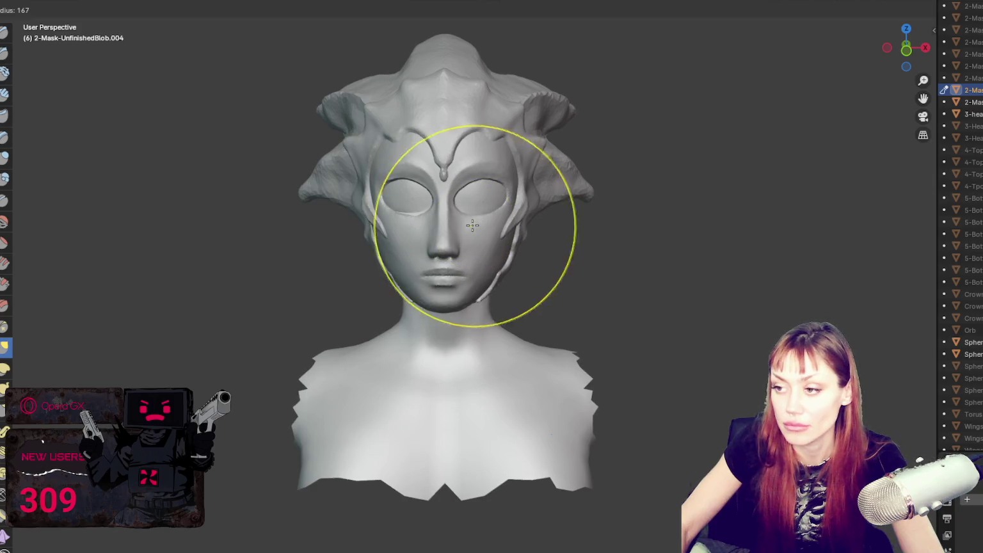
left_click(496, 210)
key("f")
left_click(492, 213)
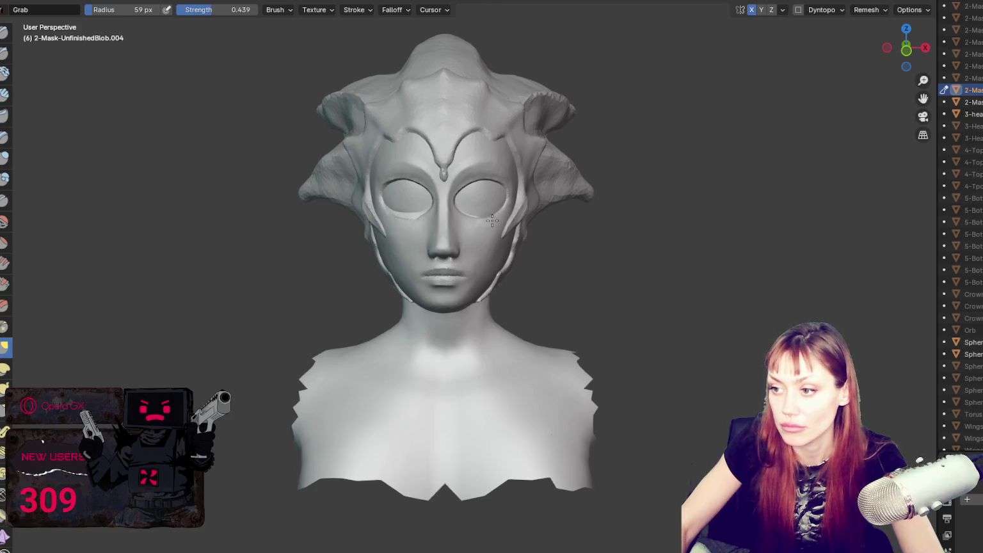
key("f")
left_click(492, 193)
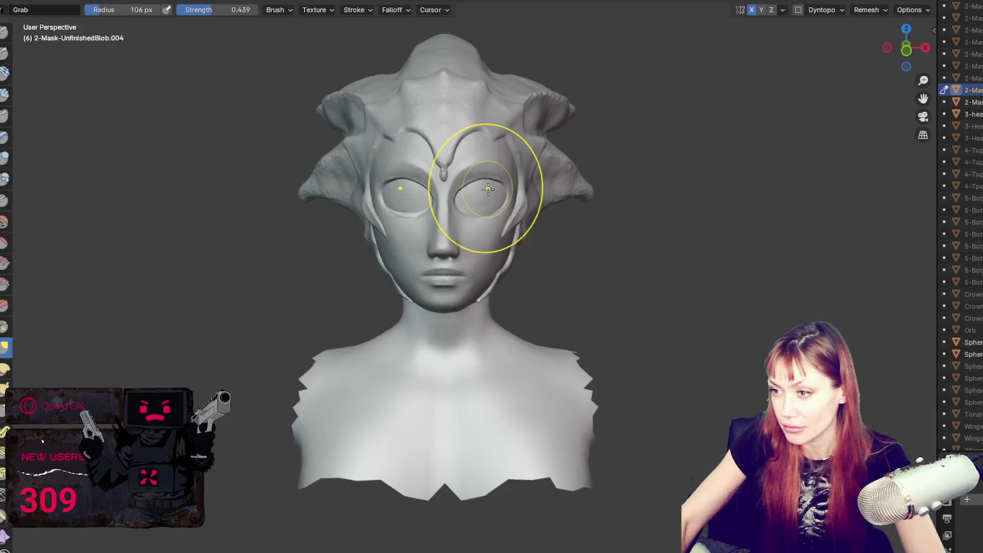
middle_click_drag(490, 192, 465, 195)
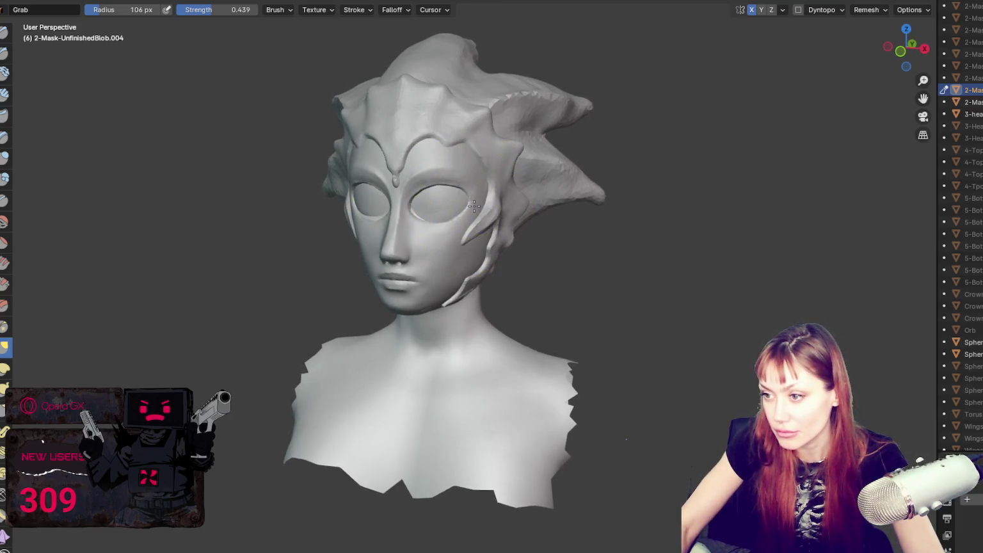
Step: Make 2-Mask-UnfinishedBlob.005 the sculpt target with a 72 px Grab brush
key("ctrl+Page_Up")
left_click(509, 254)
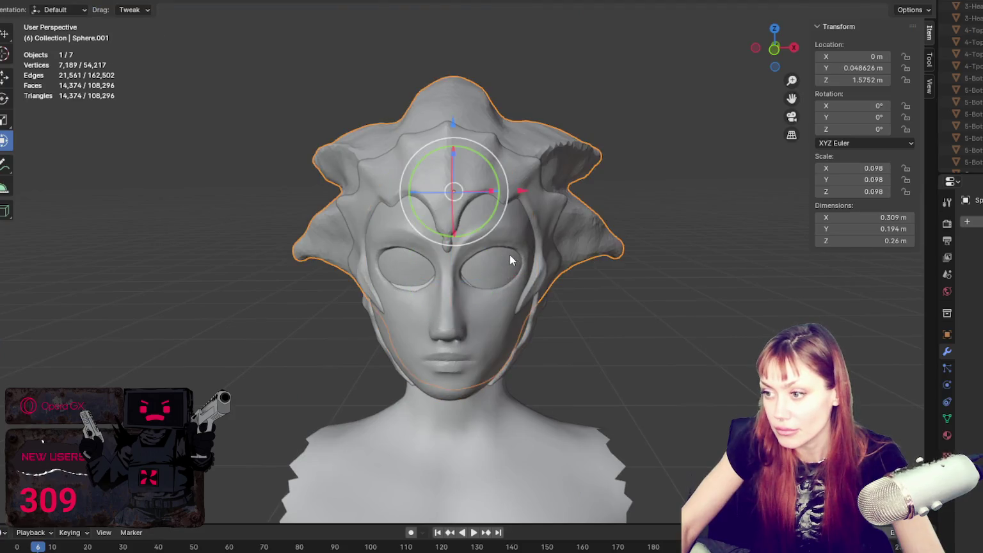
left_click(510, 254)
key("ctrl+Page_Down")
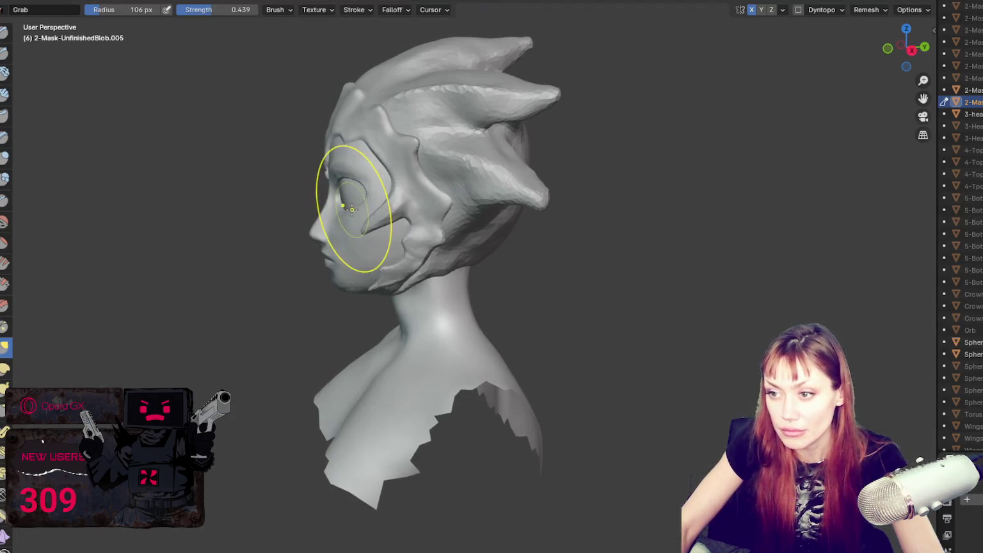
key("f")
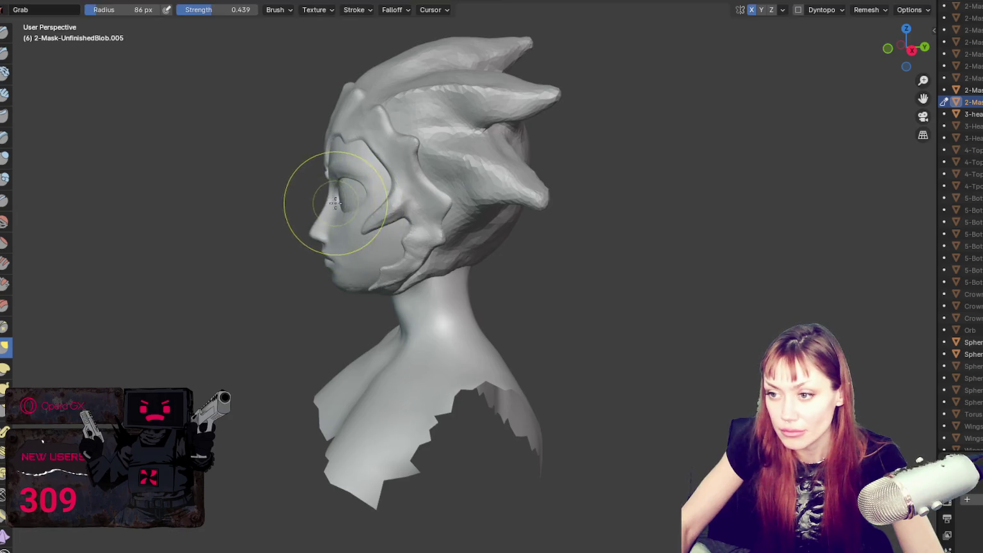
left_click(345, 212)
key("f")
left_click(346, 211)
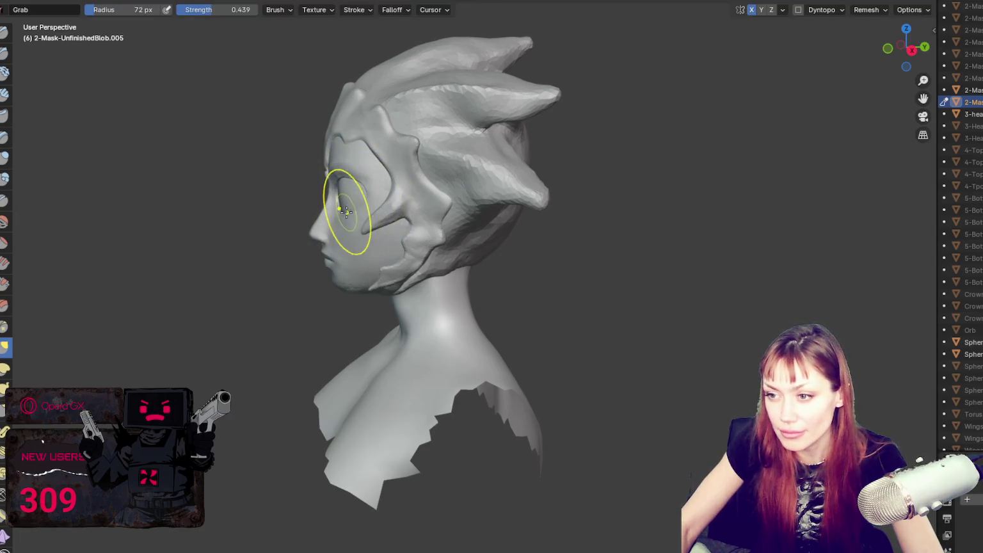
Step: Pull the mask's eye-opening edge down and nudge it around the eye and cheek
left_click_drag(347, 177, 348, 193)
mouse_move(340, 192)
middle_mouse_down()
mouse_move(480, 227)
mouse_move(577, 192)
middle_mouse_up()
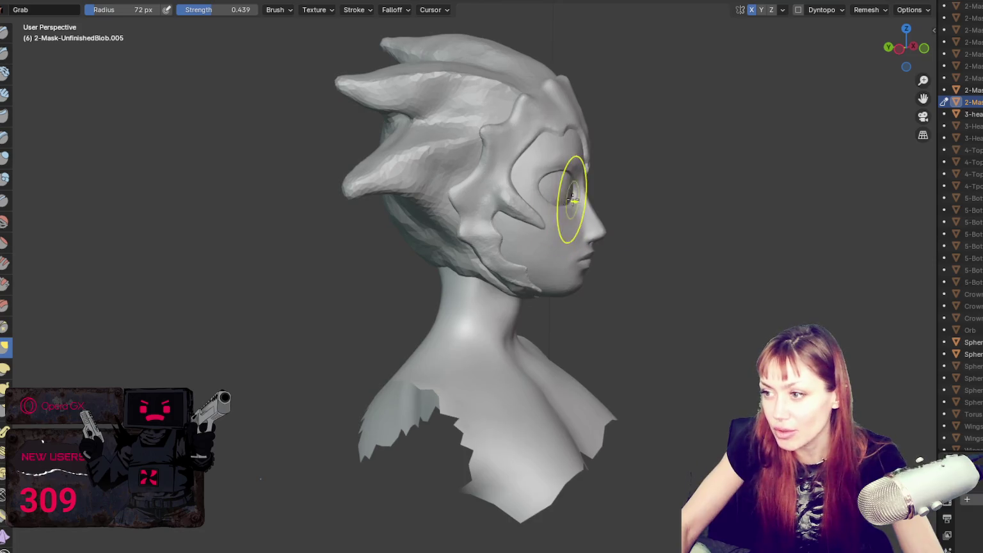
middle_click_drag(647, 196, 363, 196)
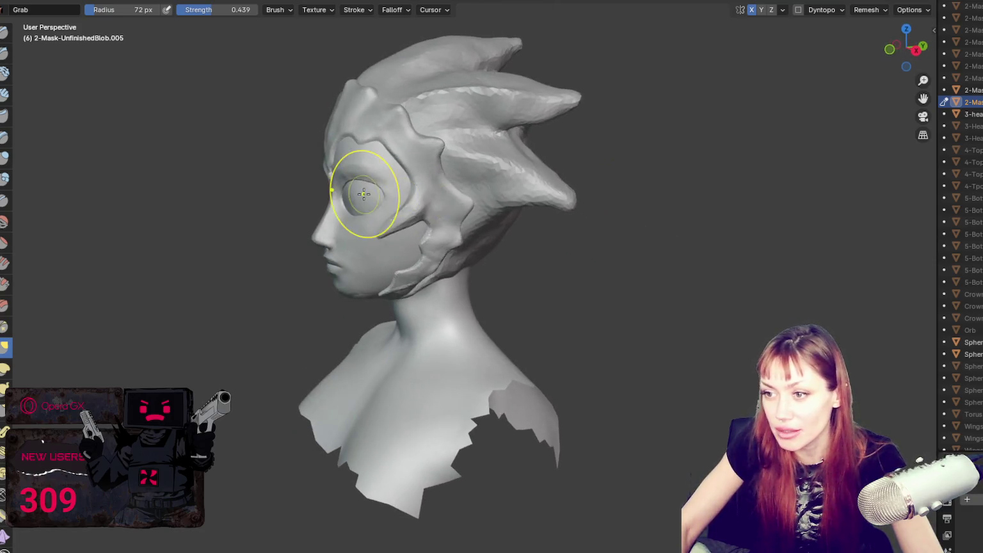
left_click_drag(350, 215, 362, 221)
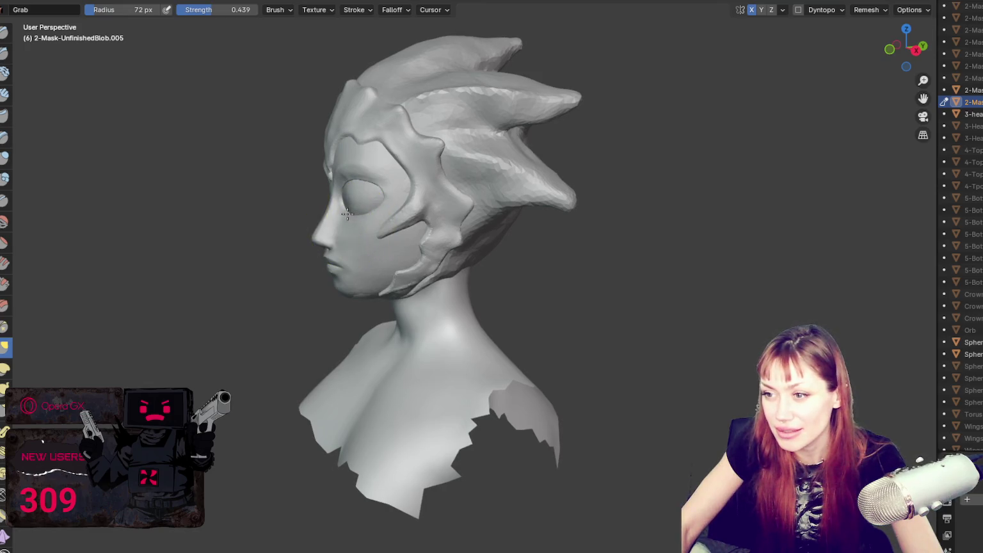
middle_click_drag(364, 217, 690, 222)
Step: Pull the mask edge near the eye and nose at 134 px, ending at 118 px
key("f")
left_click(500, 213)
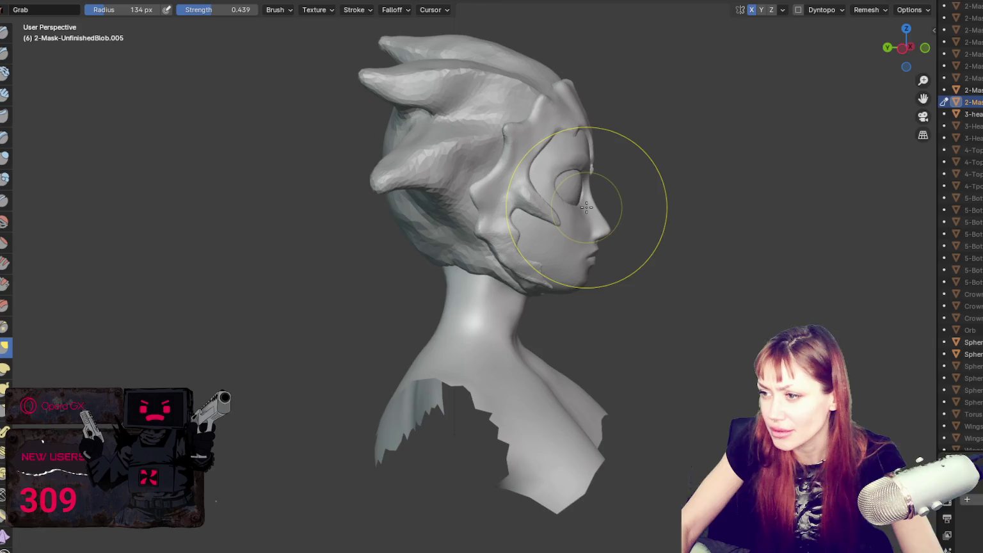
left_click_drag(587, 207, 585, 211)
key("f")
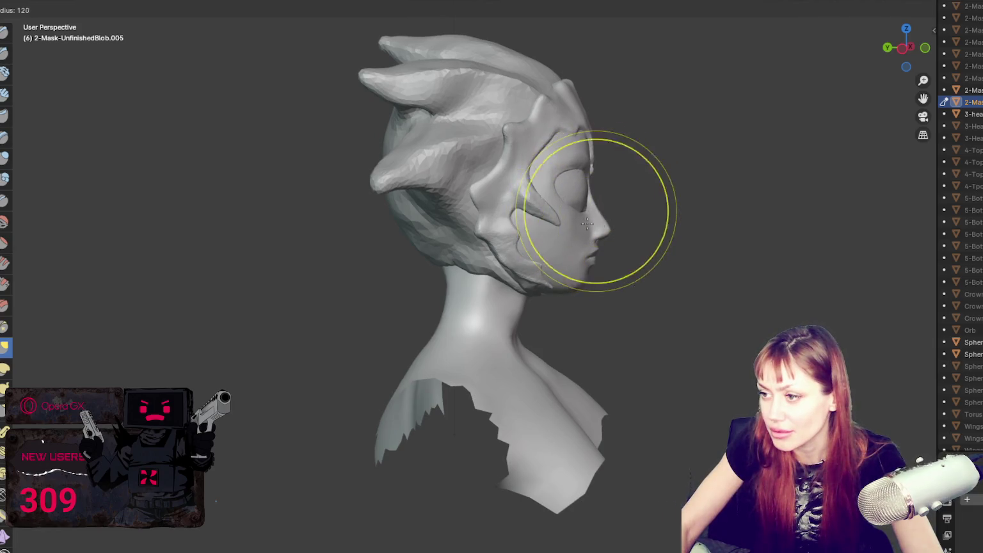
left_click(561, 215)
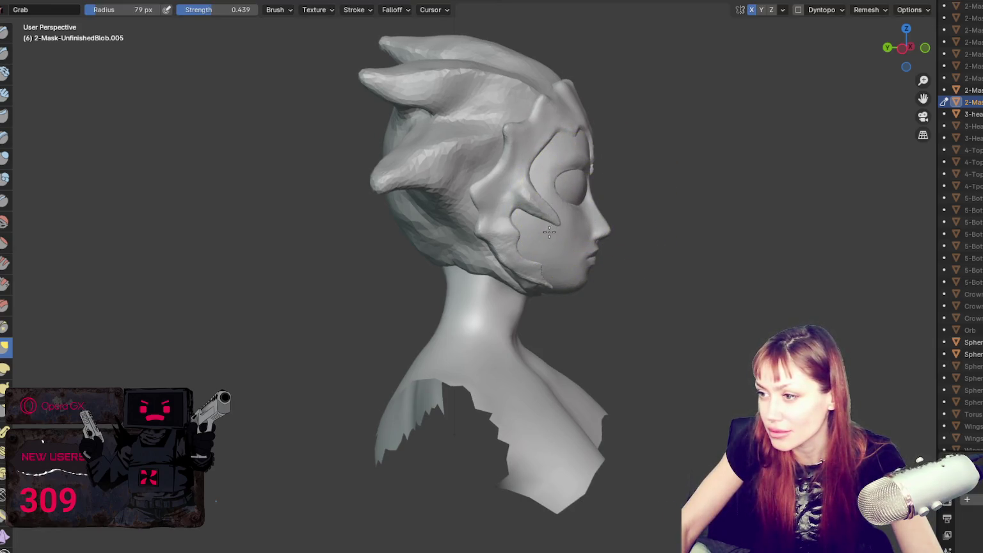
left_click(578, 202)
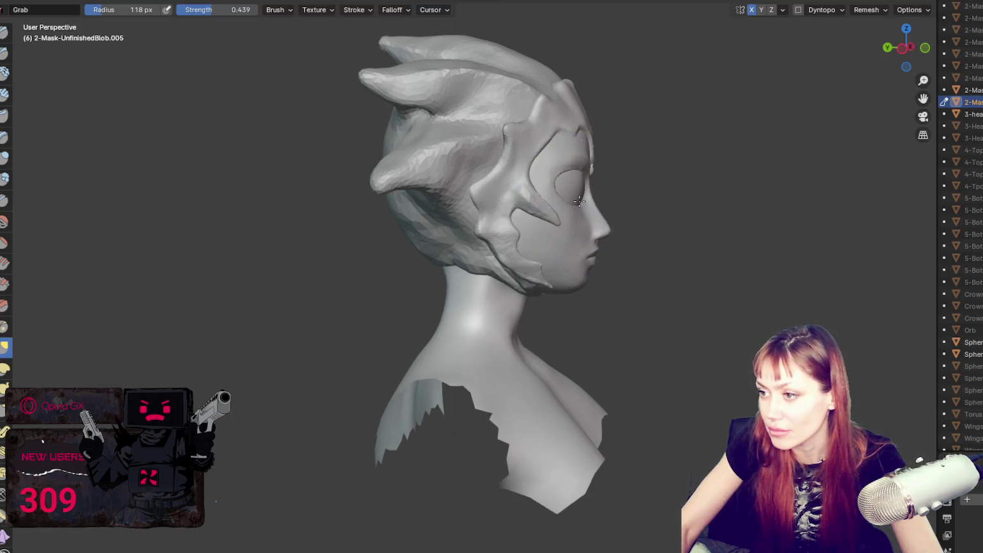
mouse_move(579, 202)
middle_mouse_down()
mouse_move(486, 209)
mouse_move(566, 209)
middle_mouse_up()
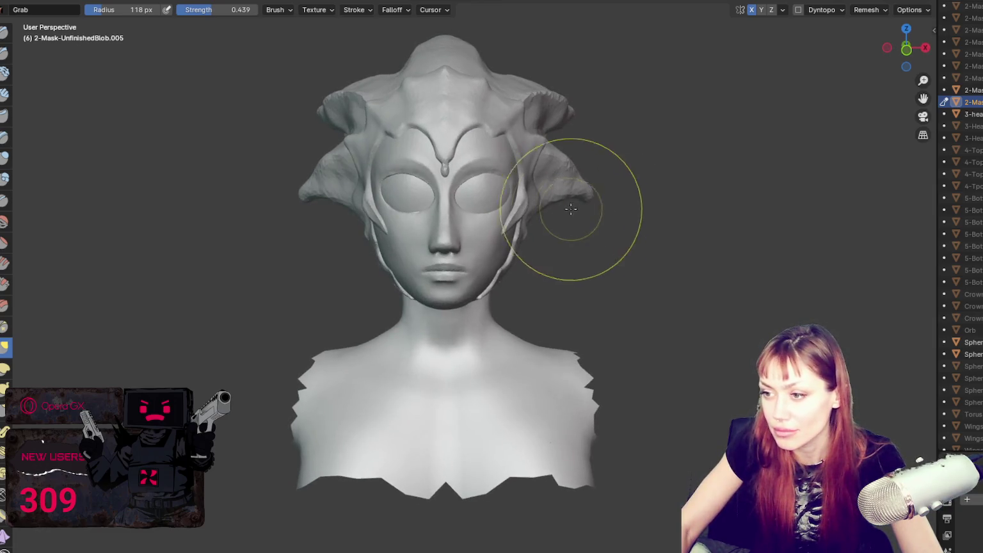
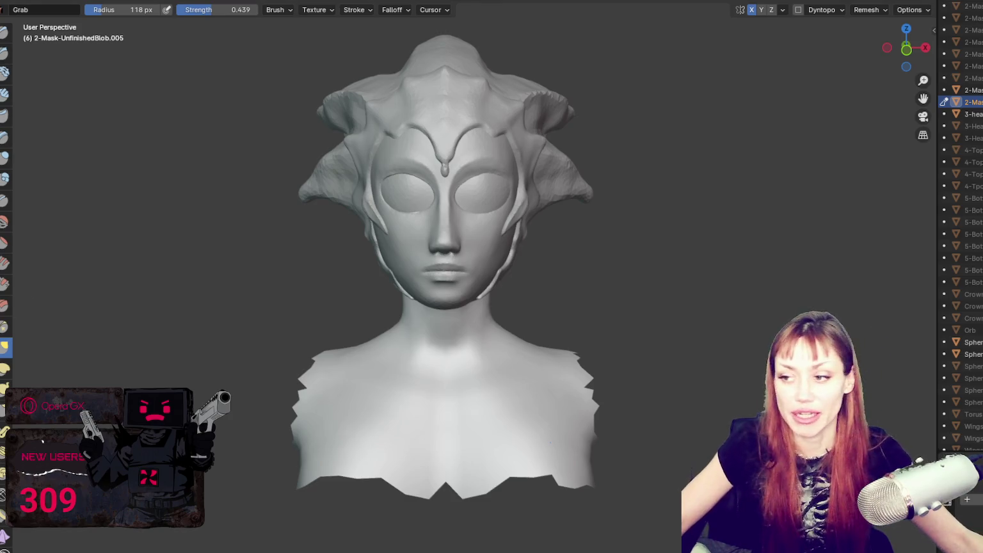
Step: Set the brush to 153 px and select the crown object from the Layout workspace
key("f")
left_click(656, 186)
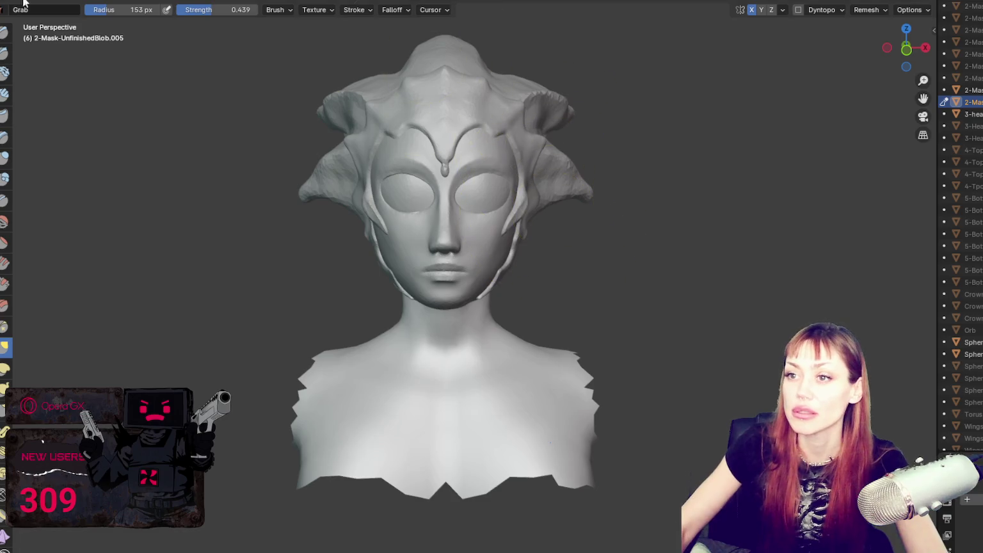
key("ctrl+Page_Up")
left_click(588, 134)
scroll(575, 160, "down", 2)
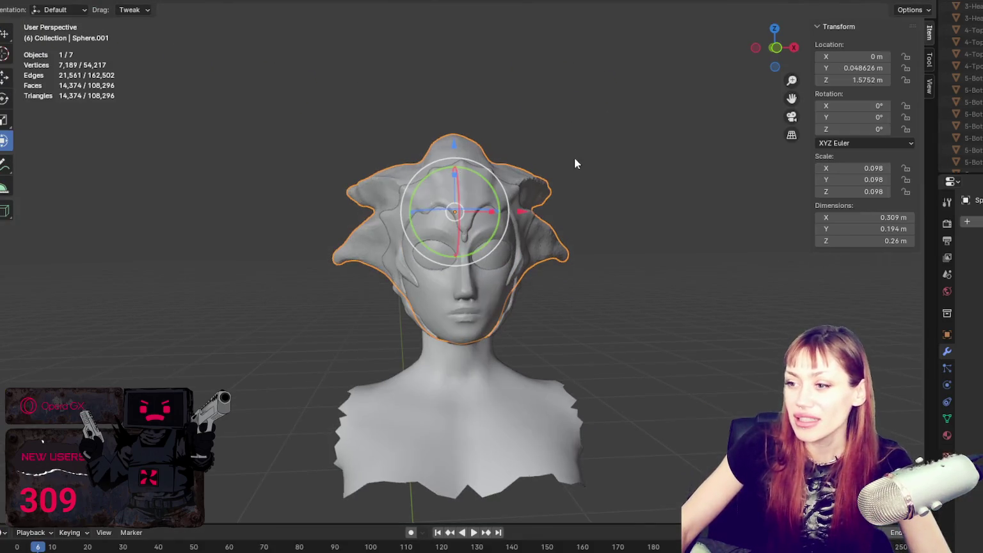
key("ctrl+Page_Down")
Step: Undo the flattened crown spikes, with the brush resized to 108 px
key("f")
left_click(525, 96)
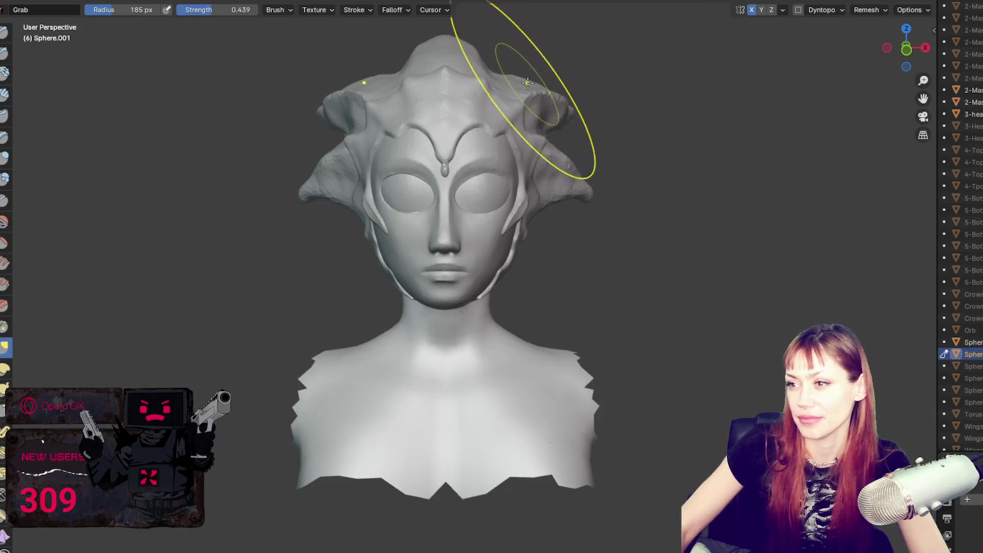
scroll(562, 124, "down", 4)
mouse_move(562, 125)
middle_mouse_down()
mouse_move(546, 121)
mouse_move(676, 125)
middle_mouse_up()
key("f")
left_click(559, 154)
key("ctrl+z")
mouse_move(589, 138)
middle_mouse_down()
mouse_move(396, 140)
mouse_move(480, 136)
mouse_move(349, 171)
mouse_move(385, 159)
mouse_move(362, 138)
mouse_move(404, 124)
mouse_move(481, 130)
middle_mouse_up()
scroll(480, 130, "up", 9)
scroll(506, 176, "down", 2)
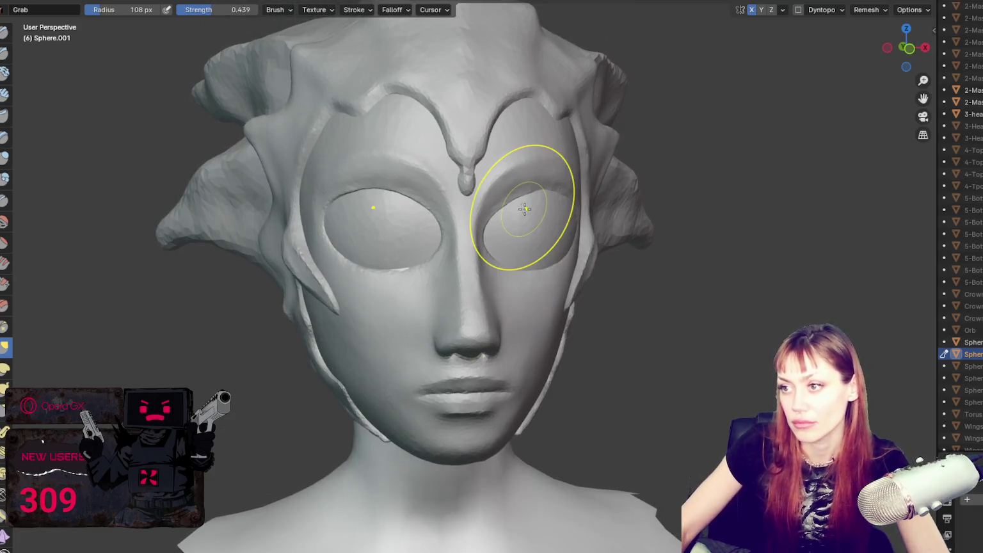
Step: In Object Mode, deselect the crown and select the Sphere mask object
key("ctrl+Tab")
scroll(332, 124, "down", 6)
left_click(332, 124)
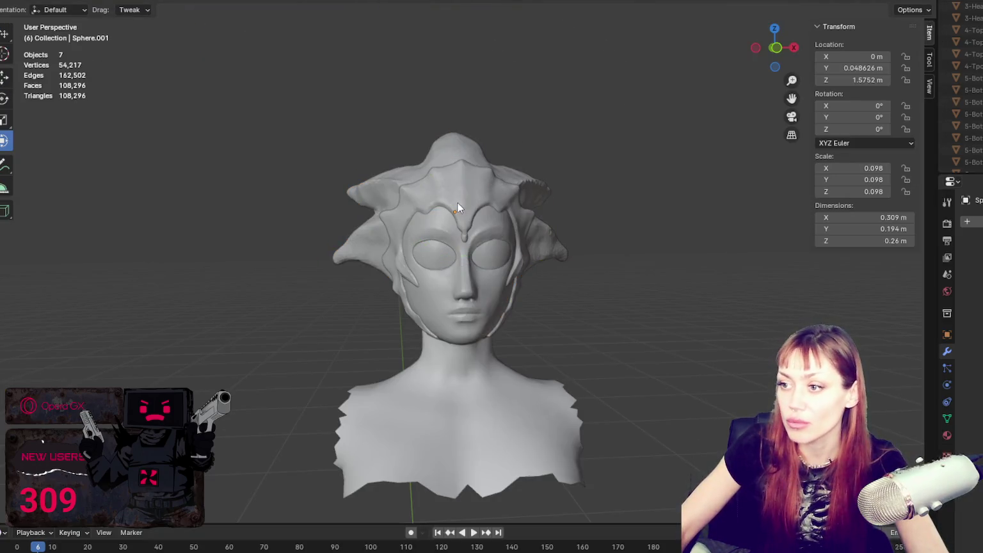
left_click(461, 211)
scroll(580, 116, "up", 6)
scroll(960, 83, "up", 2)
scroll(960, 83, "up", 2)
scroll(960, 84, "up", 3)
scroll(960, 96, "down", 5)
scroll(960, 96, "down", 5)
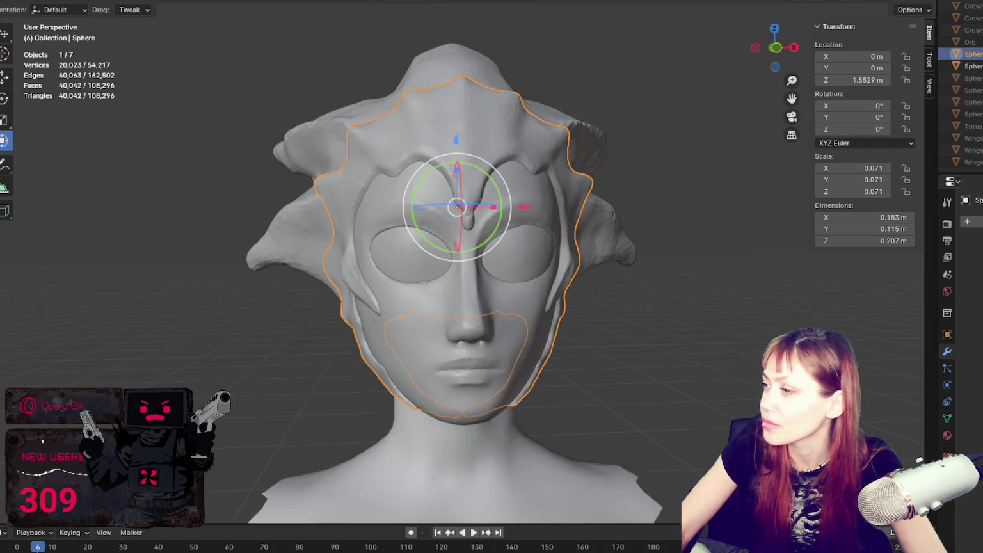
Step: Delete the accidental mask duplicate and reselect the Sphere mask for sculpting
key("ctrl+v")
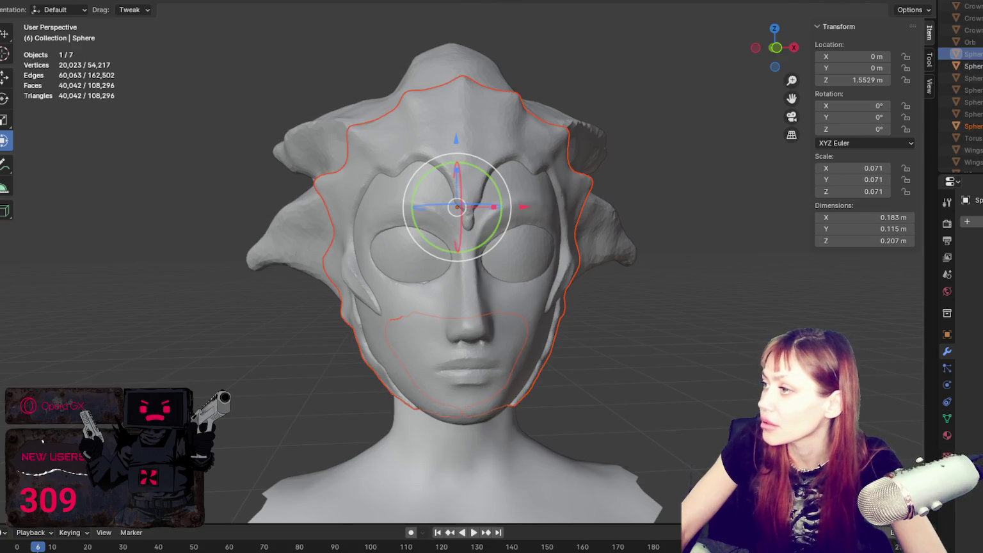
key("Delete")
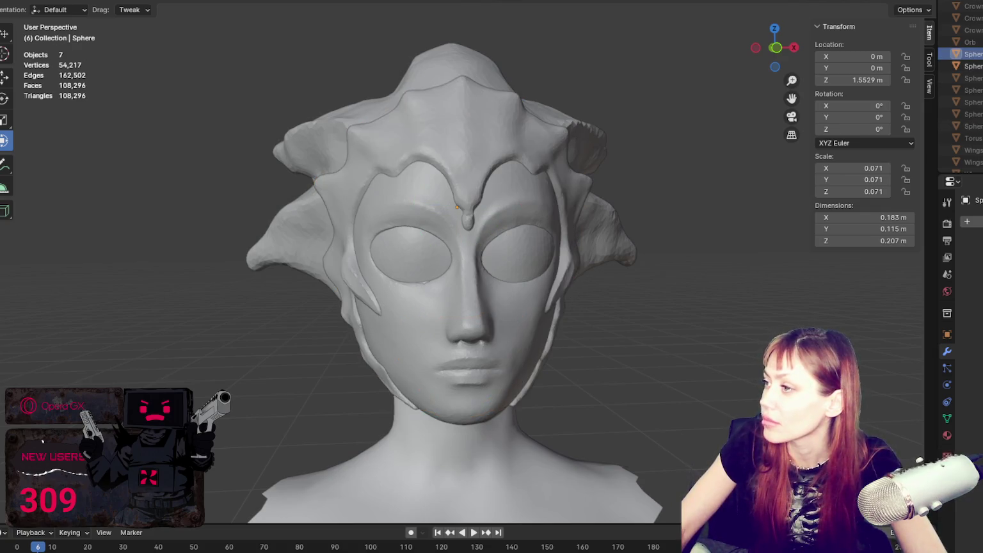
left_click(457, 207)
key("ctrl+Page_Down")
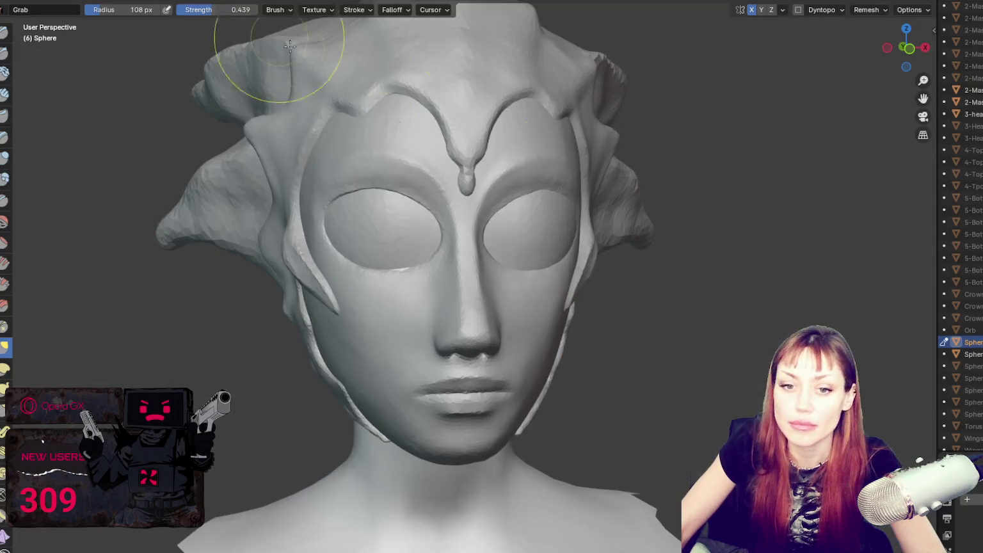
Step: Pull the ridge beside the ear outward and shrink the Grab brush to 84 px
middle_click_drag(519, 327, 171, 286)
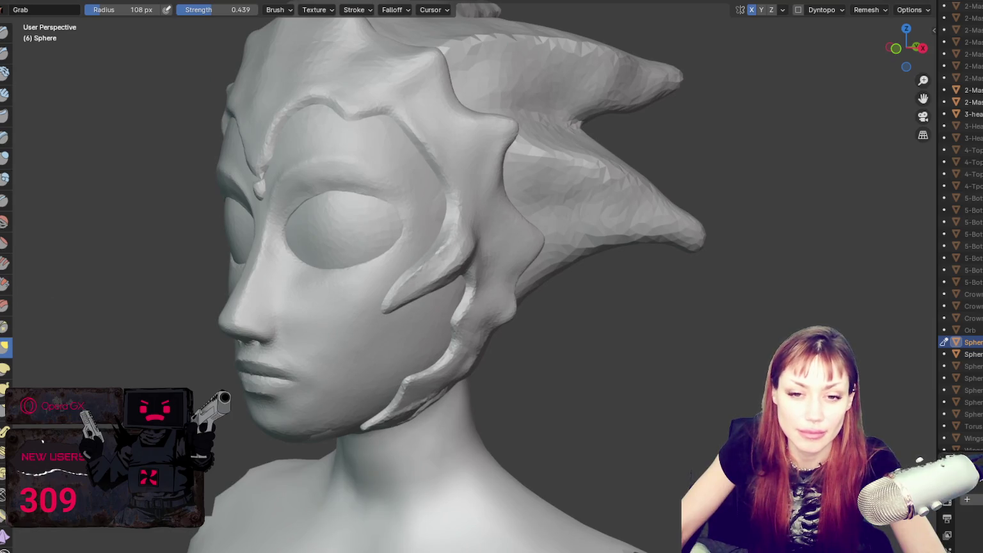
mouse_move(151, 257)
middle_mouse_down()
mouse_move(288, 269)
mouse_move(132, 267)
middle_mouse_up()
mouse_move(291, 160)
middle_mouse_down()
mouse_move(362, 268)
mouse_move(386, 238)
middle_mouse_up()
left_click_drag(386, 239, 428, 186)
middle_click_drag(428, 186, 403, 203)
key("f")
left_click(388, 202)
Step: Shrink the Grab brush to 49 px and undo the last stroke
mouse_move(433, 230)
middle_mouse_down()
mouse_move(378, 215)
mouse_move(410, 192)
mouse_move(478, 205)
mouse_move(456, 235)
mouse_move(395, 239)
mouse_move(325, 285)
middle_mouse_up()
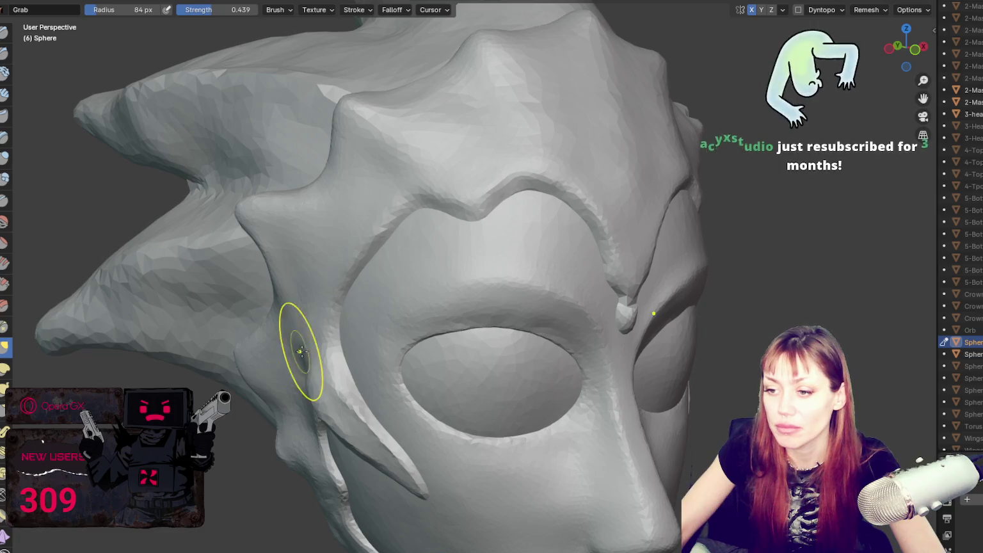
key("bracketleft")
key("bracketleft")
key("bracketleft")
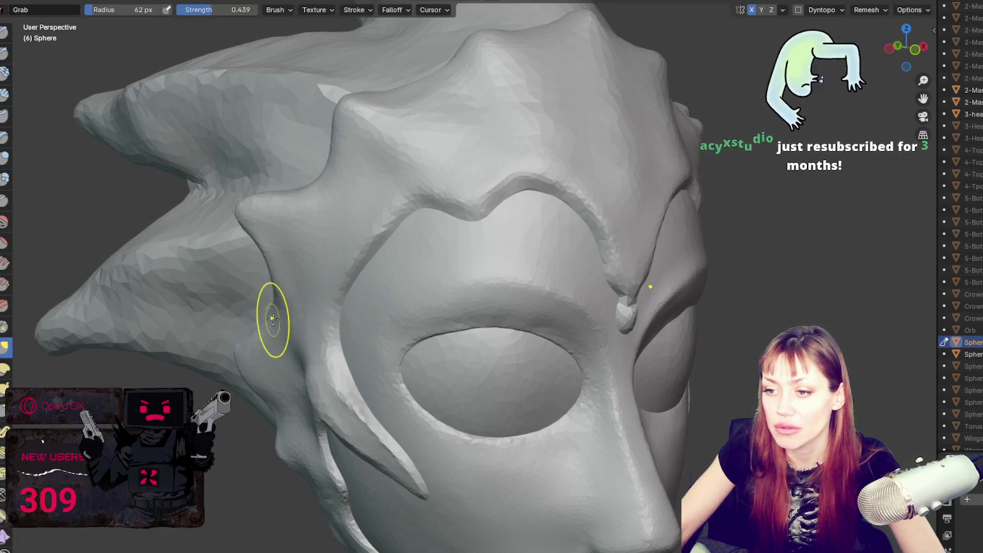
key("bracketleft")
key("bracketleft")
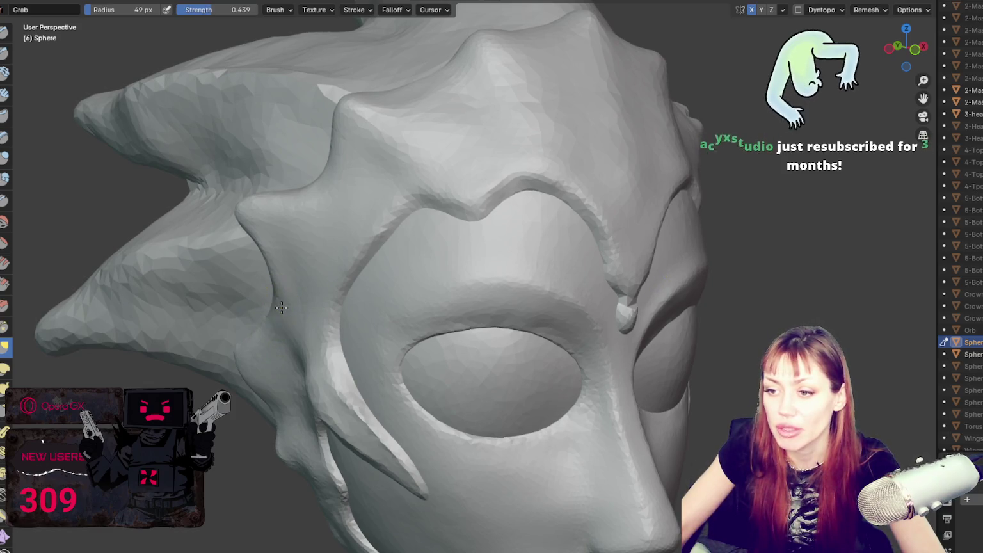
key("ctrl+z")
Step: Orbit around the mask's side ridges to review them from close and frontal angles
mouse_move(344, 315)
middle_mouse_down()
mouse_move(553, 290)
mouse_move(340, 355)
middle_mouse_up()
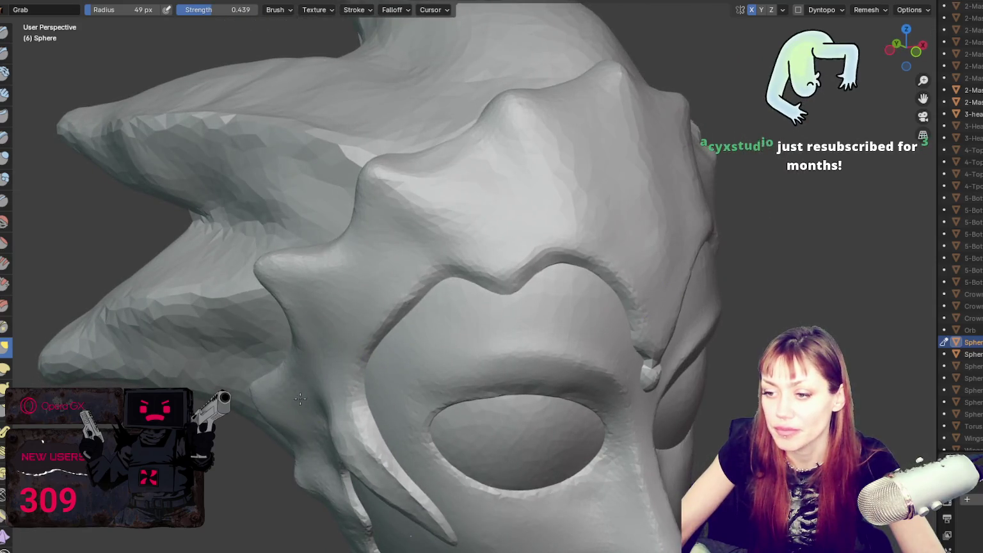
middle_click_drag(301, 392, 325, 378)
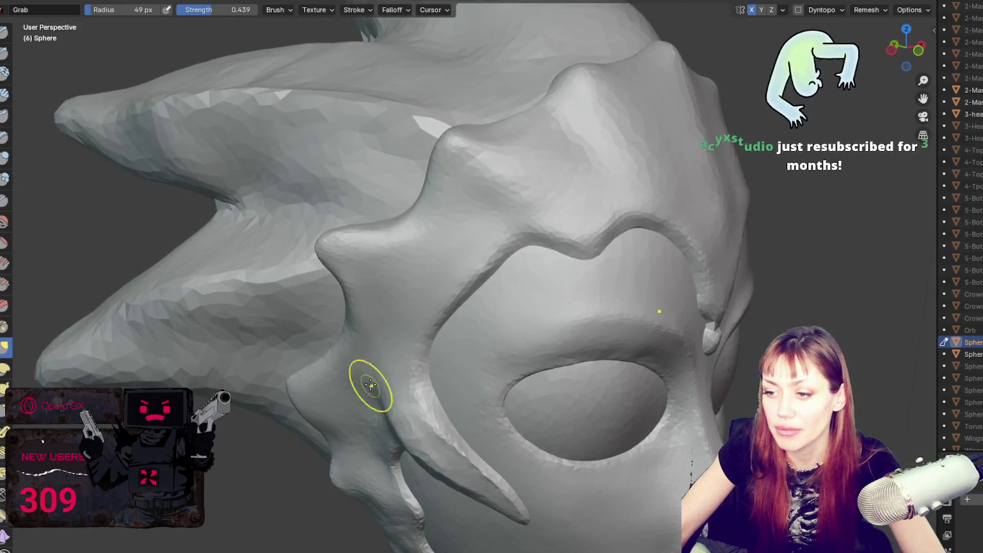
mouse_move(389, 339)
middle_mouse_down()
mouse_move(417, 267)
mouse_move(366, 279)
mouse_move(423, 235)
mouse_move(465, 231)
middle_mouse_up()
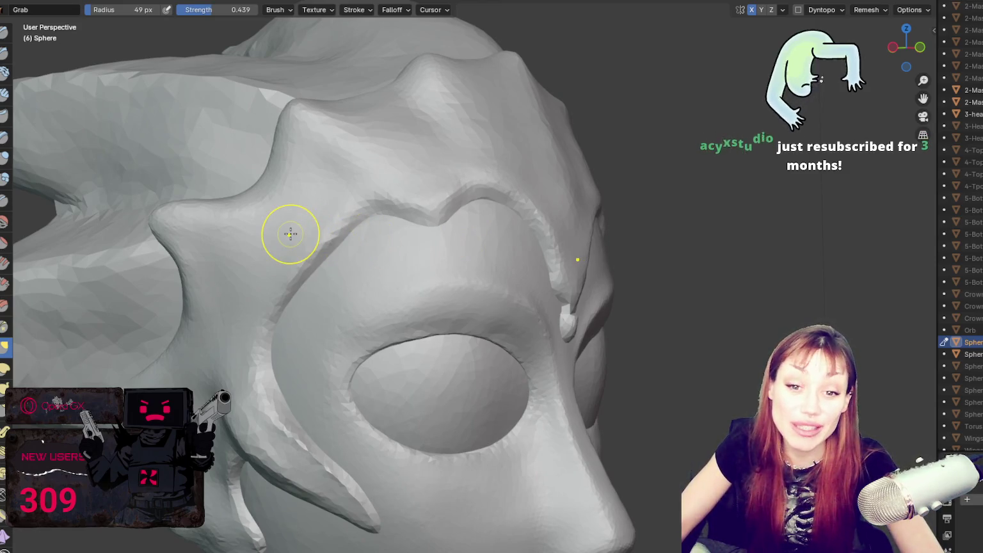
mouse_move(290, 234)
middle_mouse_down()
mouse_move(527, 226)
mouse_move(462, 240)
middle_mouse_up()
scroll(462, 240, "down", 3)
scroll(643, 230, "up", 3)
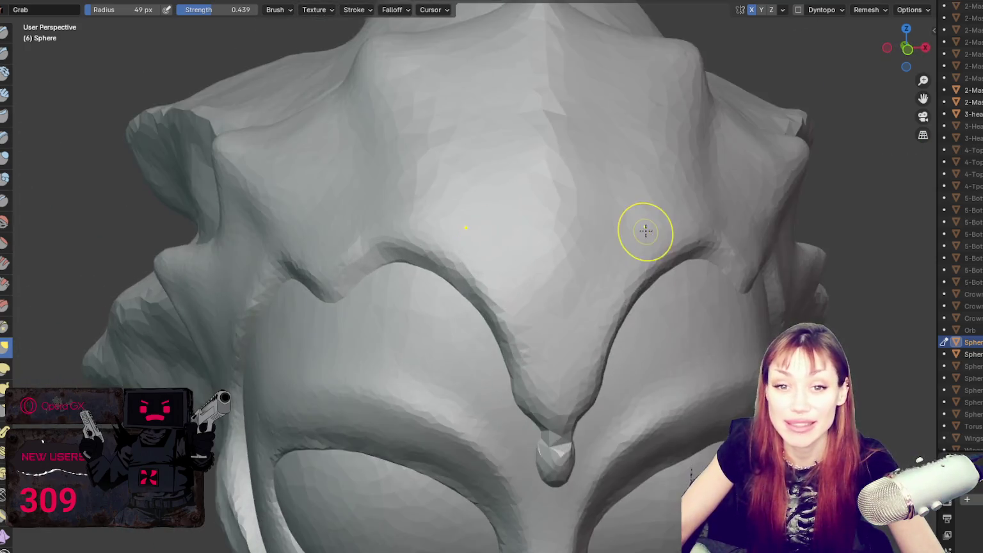
scroll(577, 224, "up", 3)
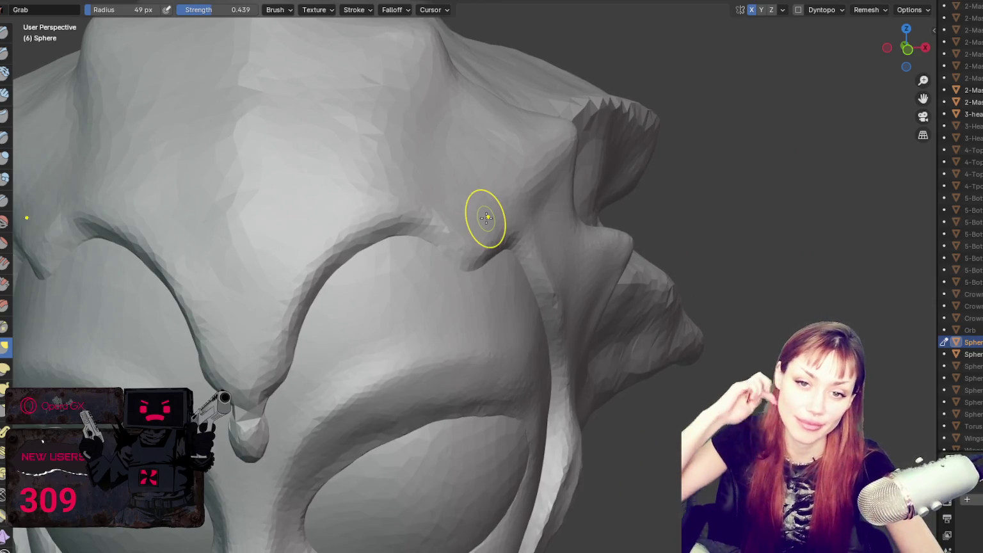
mouse_move(486, 218)
middle_mouse_down()
mouse_move(469, 228)
mouse_move(324, 193)
middle_mouse_up()
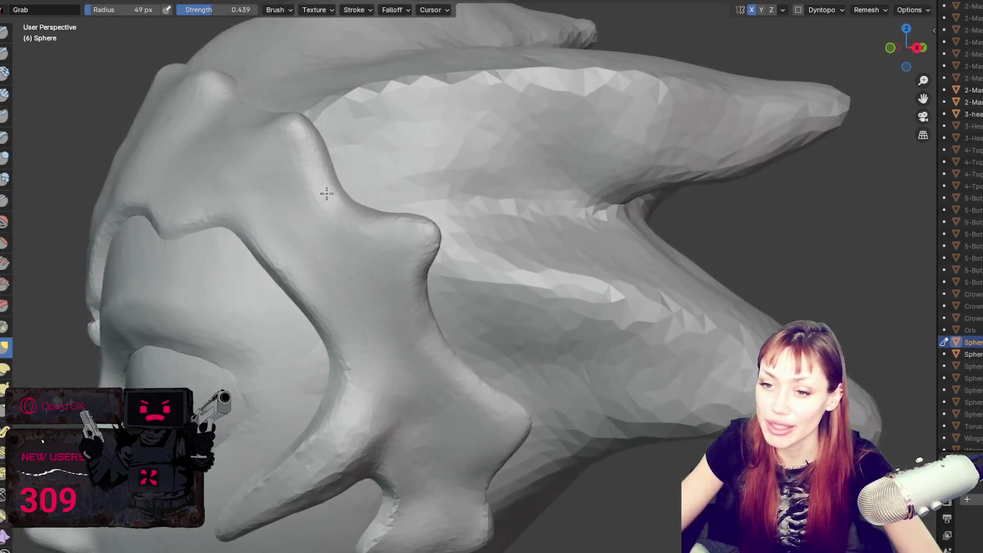
scroll(344, 329, "down", 3)
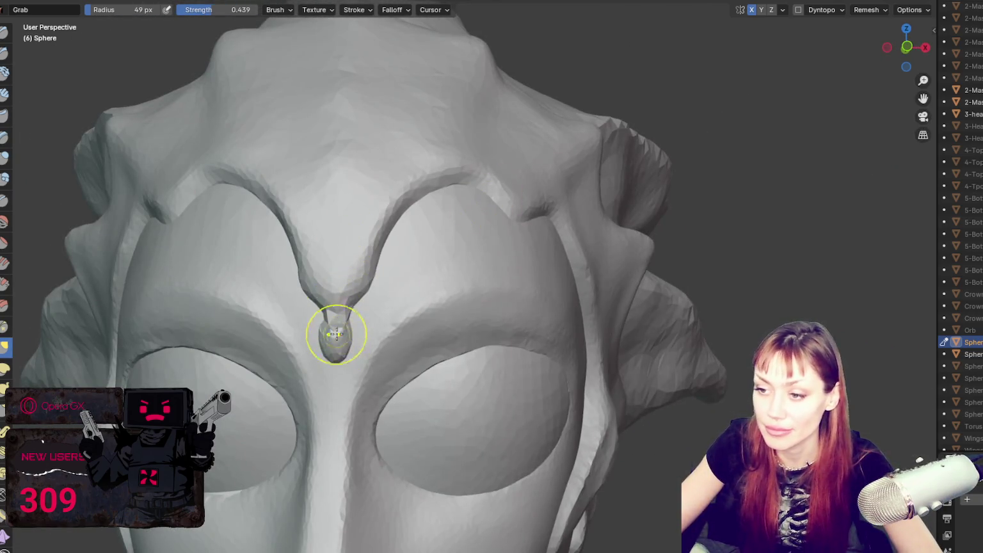
key("x")
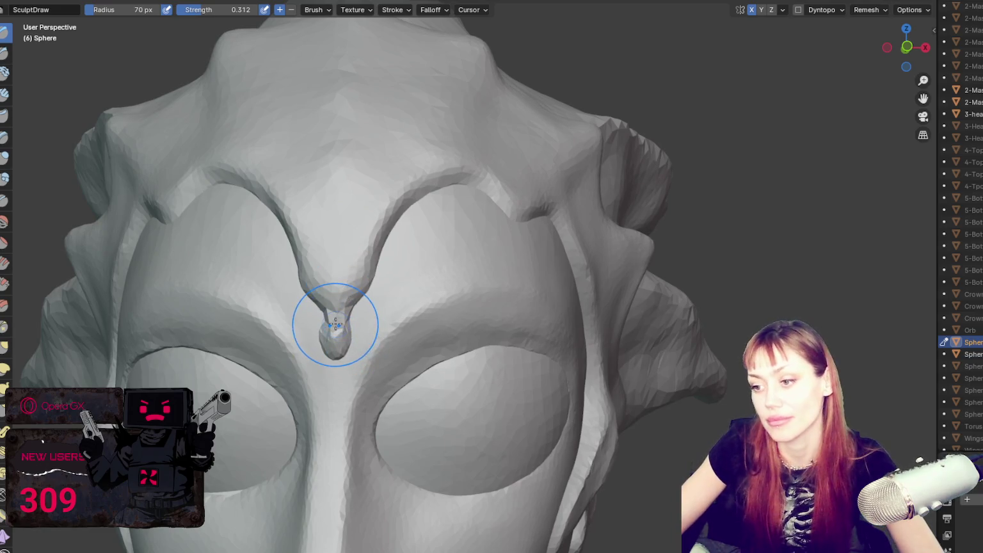
Step: Enable dynamic topology and test a Grab stroke on the forehead drip, then undo it
left_click(806, 11)
left_click(786, 27)
key("f")
key("g")
left_click_drag(350, 324, 331, 352)
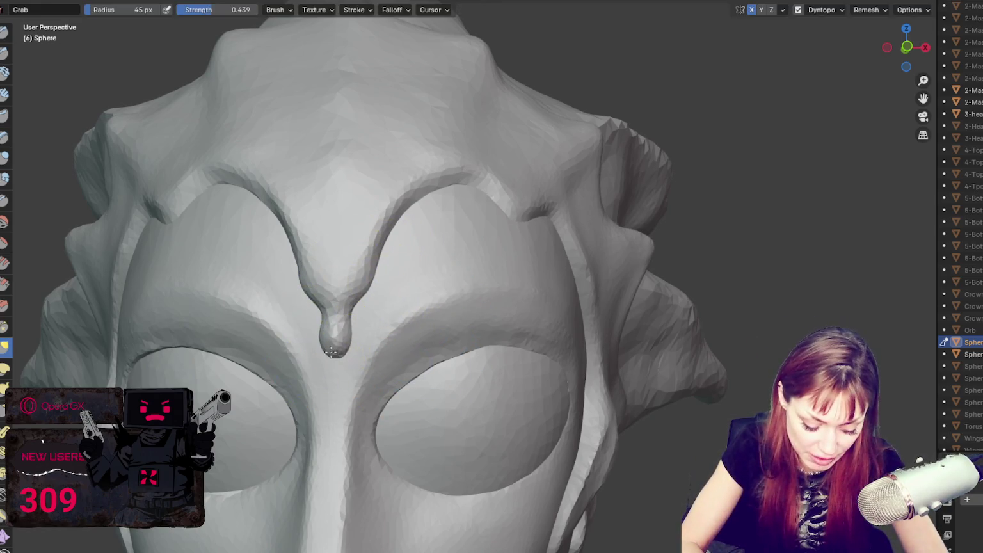
key("ctrl+z")
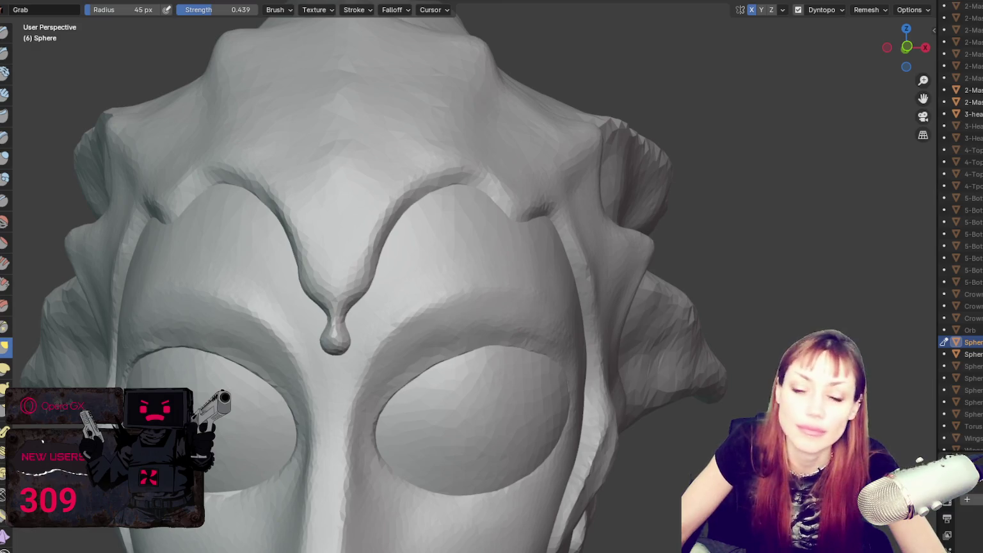
Step: Select the Blob brush with a 29 px radius
left_click(5, 179)
key("f")
left_click(332, 282)
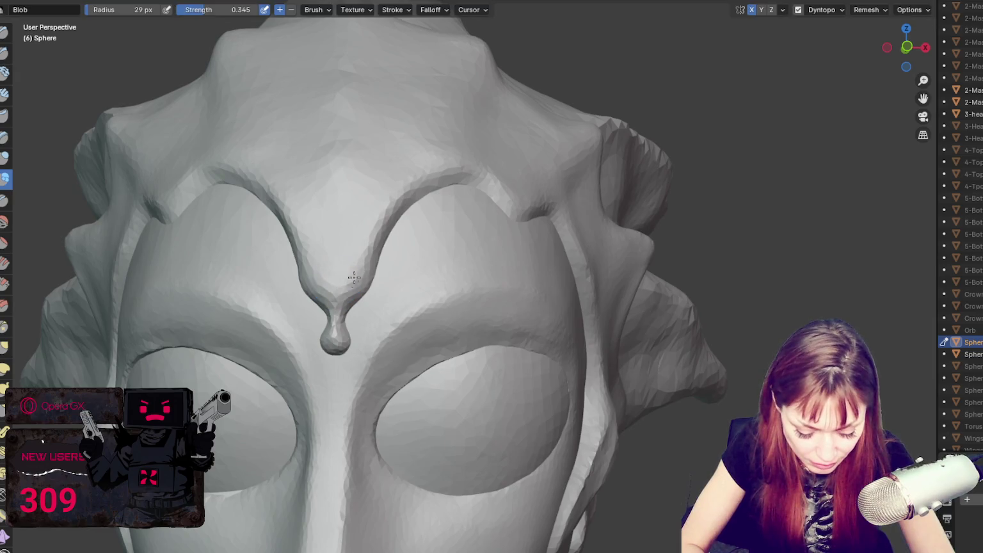
Step: Shrink the Blob brush to 20 px and try curled forehead bumps, then undo them
scroll(403, 211, "up", 1)
key("f")
left_click(373, 347)
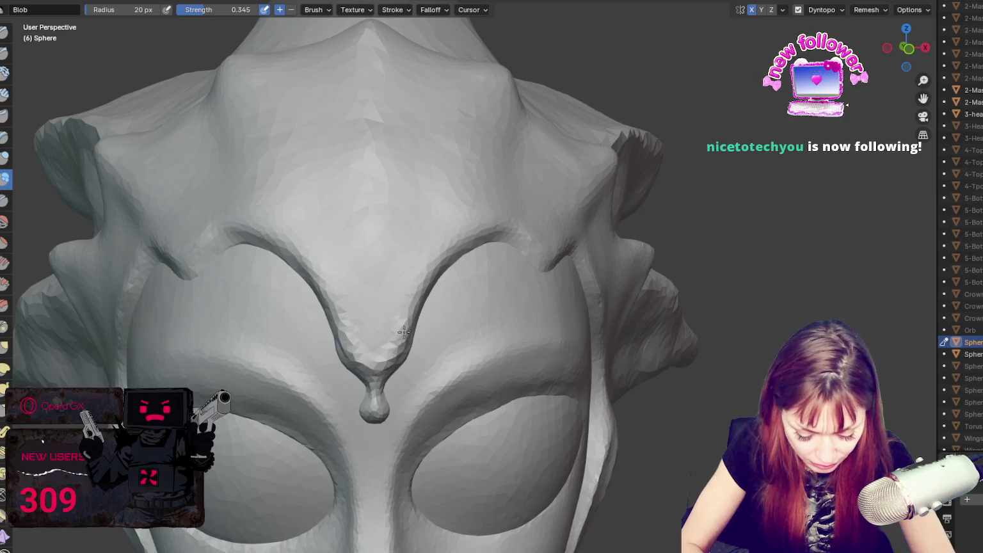
left_click_drag(389, 238, 413, 264)
mouse_move(320, 244)
left_mouse_down()
mouse_move(423, 243)
mouse_move(416, 221)
left_mouse_up()
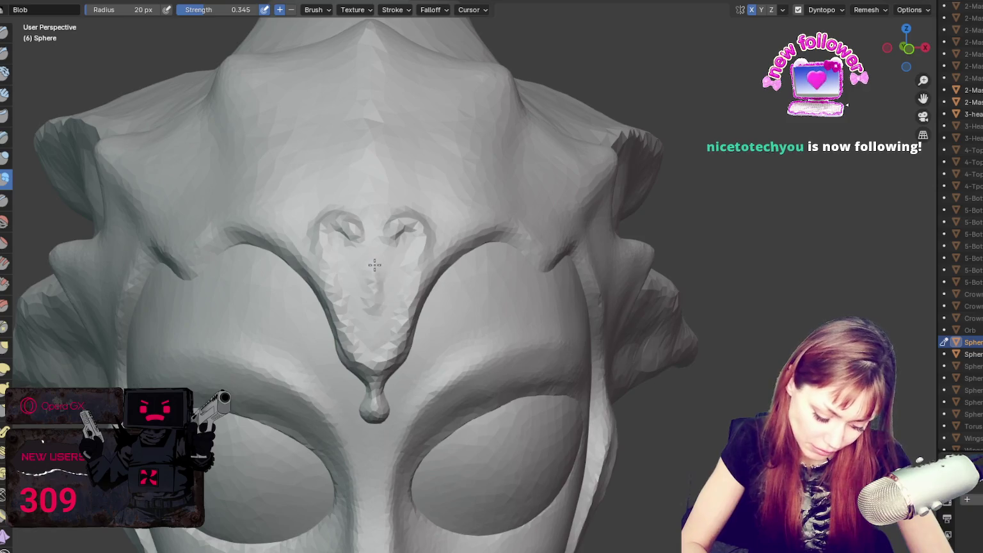
mouse_move(368, 266)
left_mouse_down()
mouse_move(370, 323)
mouse_move(378, 263)
mouse_move(394, 269)
left_mouse_up()
key("ctrl+z")
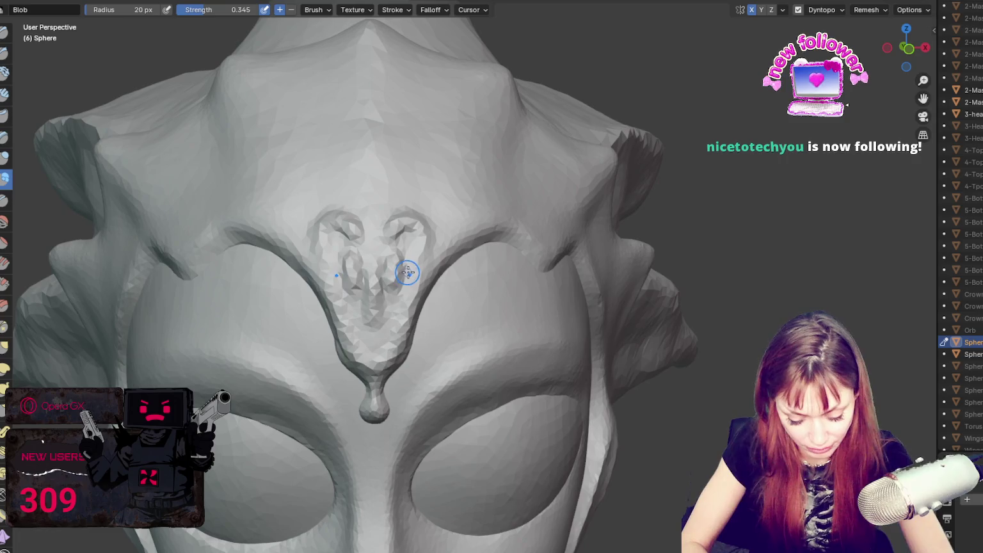
key("ctrl+z")
key("ctrl+z")
key("ctrl+z")
key("ctrl+z")
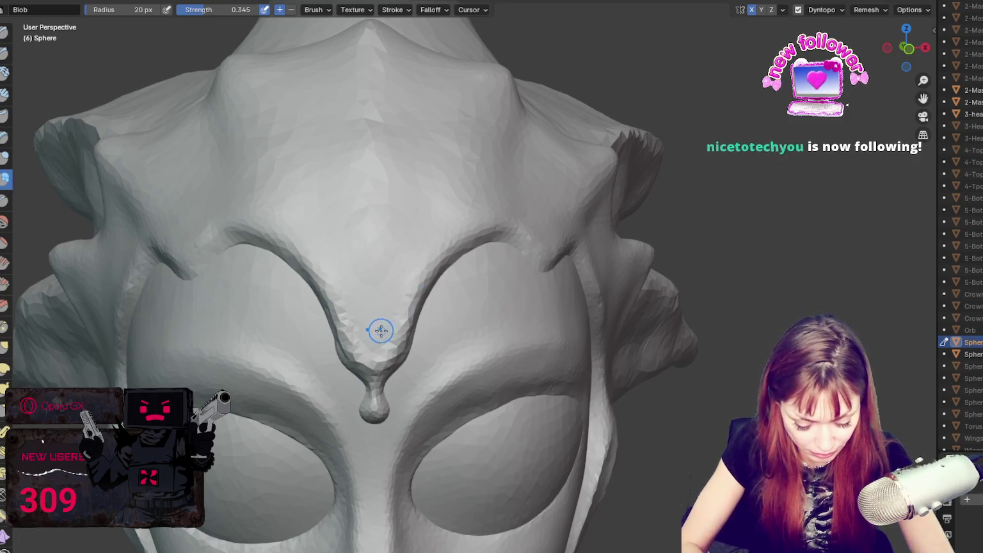
Step: Raise a ridge down the centre of the forehead V and detail the right ridge
mouse_move(372, 218)
left_mouse_down()
mouse_move(373, 323)
mouse_move(378, 224)
left_mouse_up()
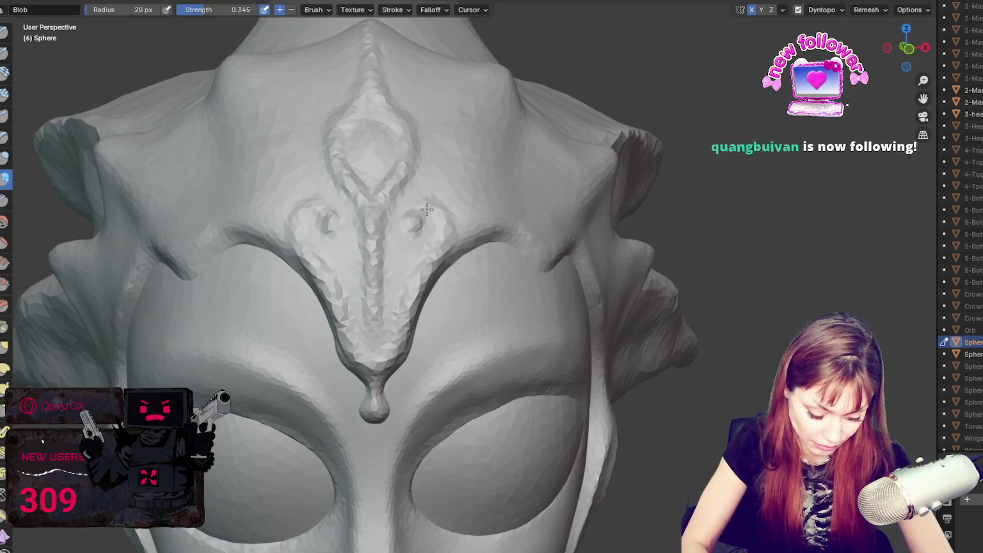
mouse_move(430, 209)
left_mouse_down()
mouse_move(434, 251)
mouse_move(390, 320)
mouse_move(393, 312)
left_mouse_up()
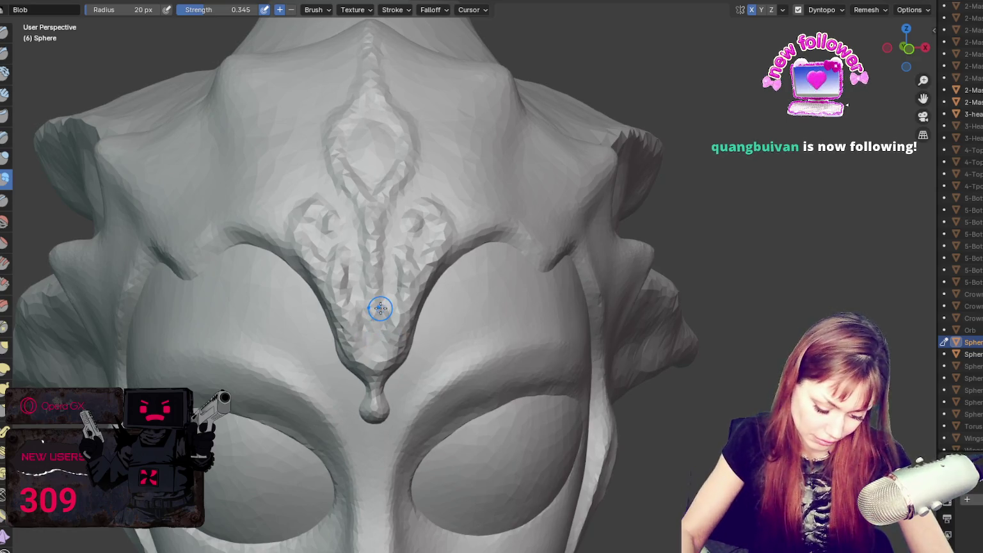
scroll(377, 307, "up", 3)
scroll(380, 309, "up", 2)
Step: Undo the noisy faceted sculpt detail and switch to the Blob brush
key("f")
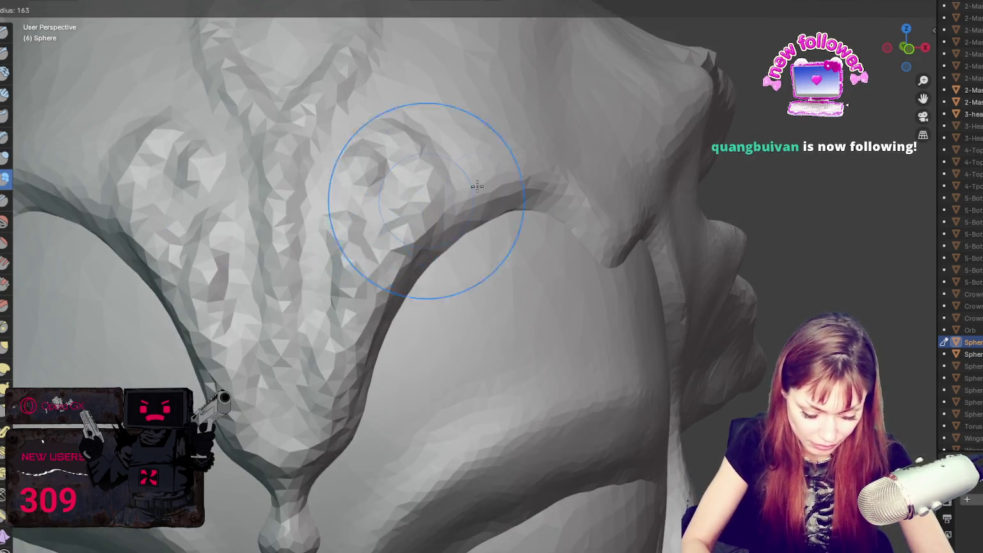
key("x")
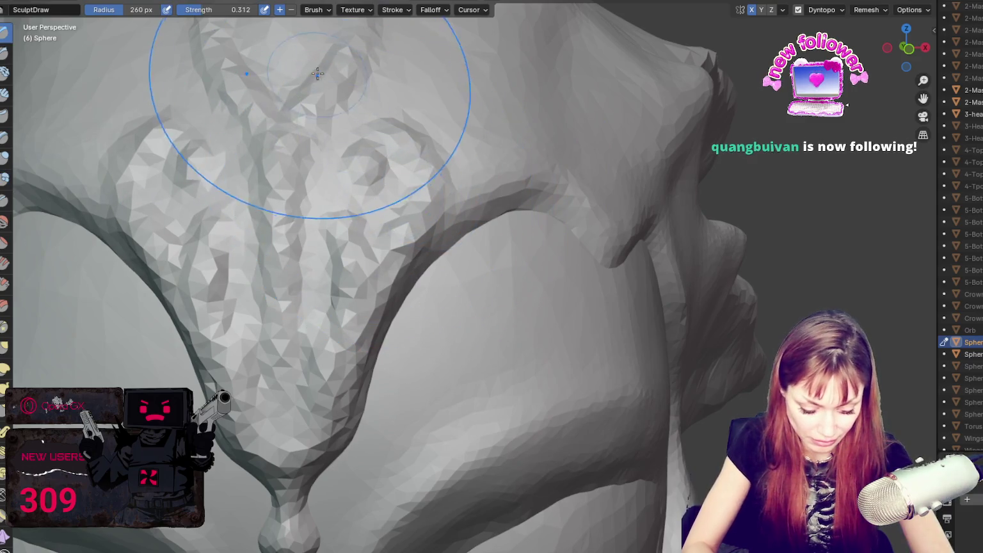
key("ctrl+z")
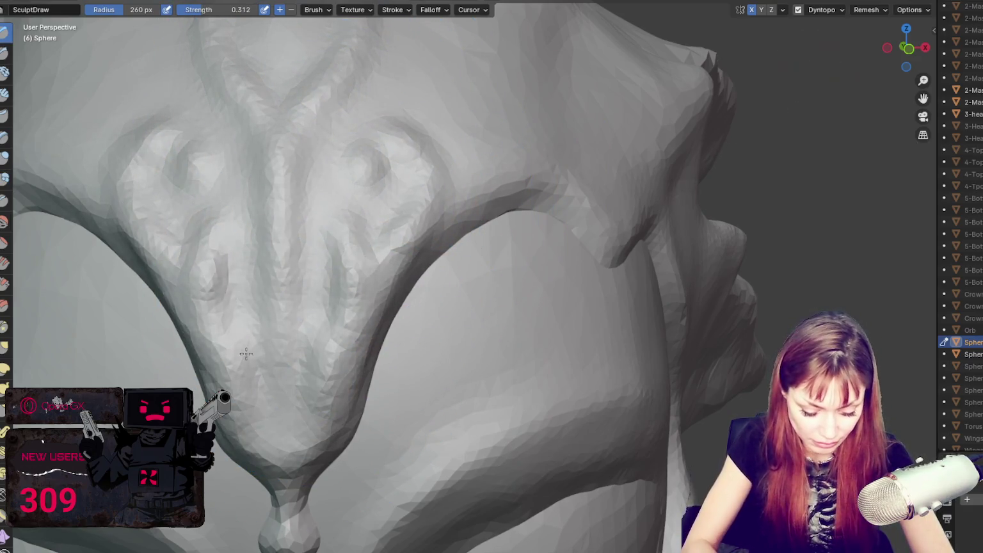
key("shift+c")
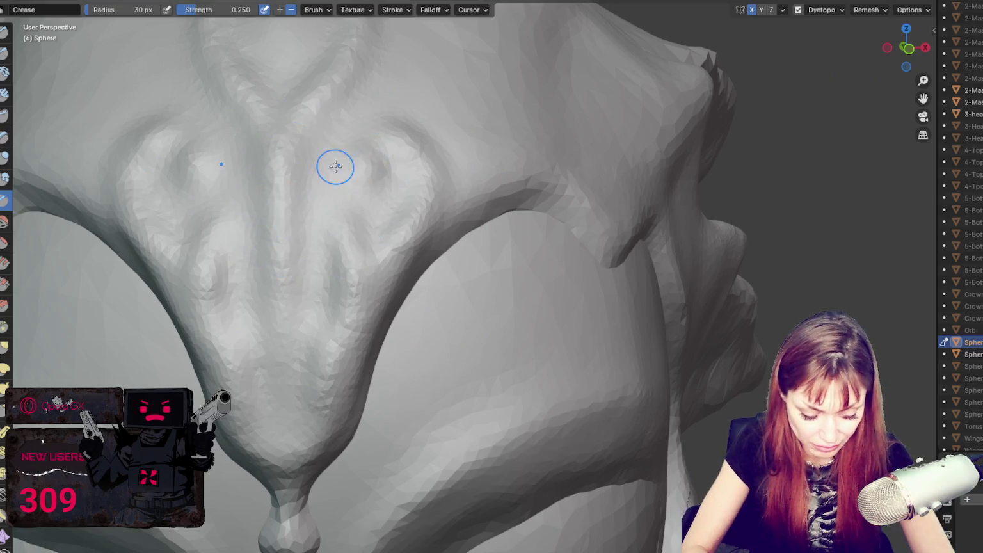
left_click(4, 178)
Step: Try mirrored blob bumps and curled ridges on the ornament lobes, then undo them
mouse_move(357, 171)
left_mouse_down()
mouse_move(364, 160)
mouse_move(426, 188)
mouse_move(299, 452)
mouse_move(405, 245)
left_mouse_up()
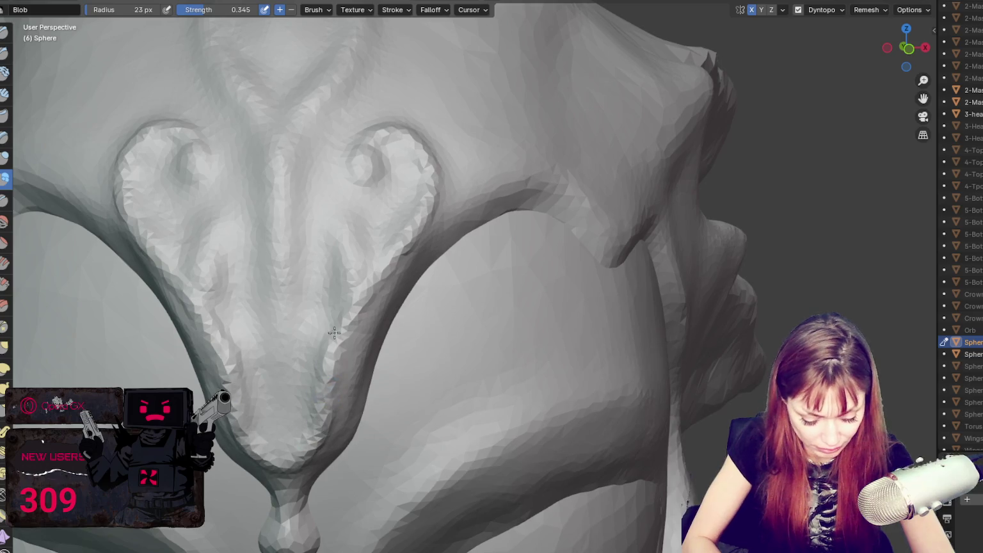
mouse_move(353, 300)
left_mouse_down()
mouse_move(347, 237)
mouse_move(322, 227)
mouse_move(351, 240)
mouse_move(351, 292)
left_mouse_up()
middle_click_drag(357, 276, 395, 275)
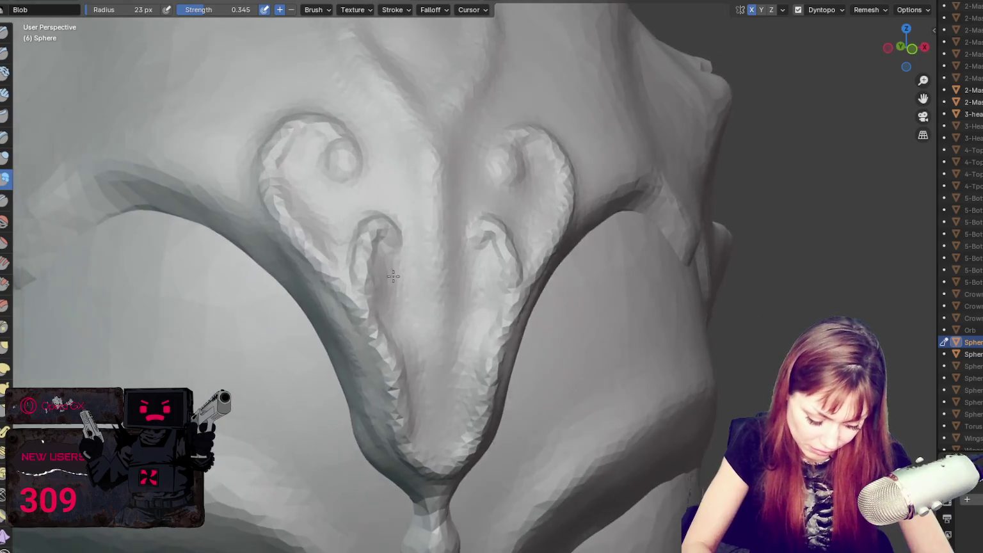
middle_click_drag(503, 349, 493, 340)
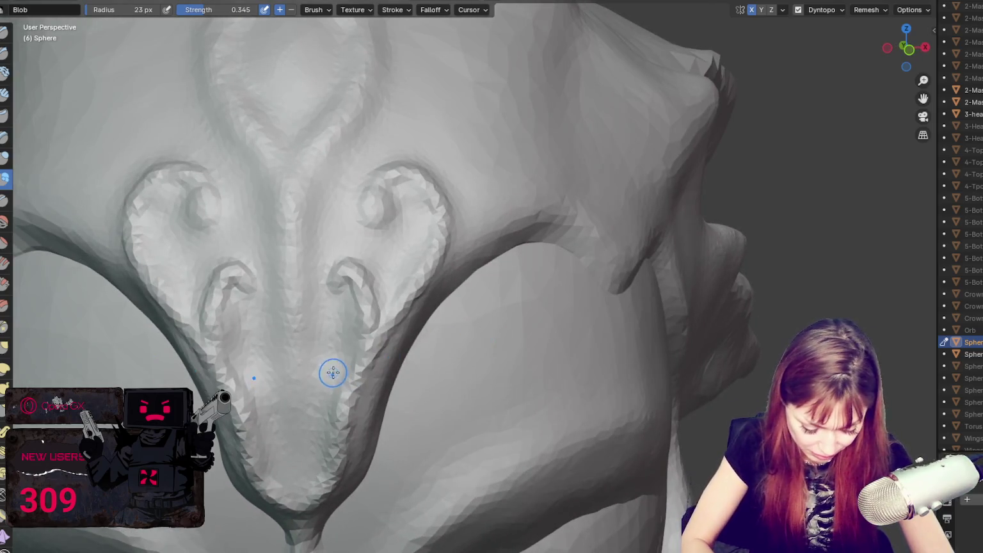
key("ctrl+z")
key("ctrl+z")
key("ctrl+z")
key("ctrl+z")
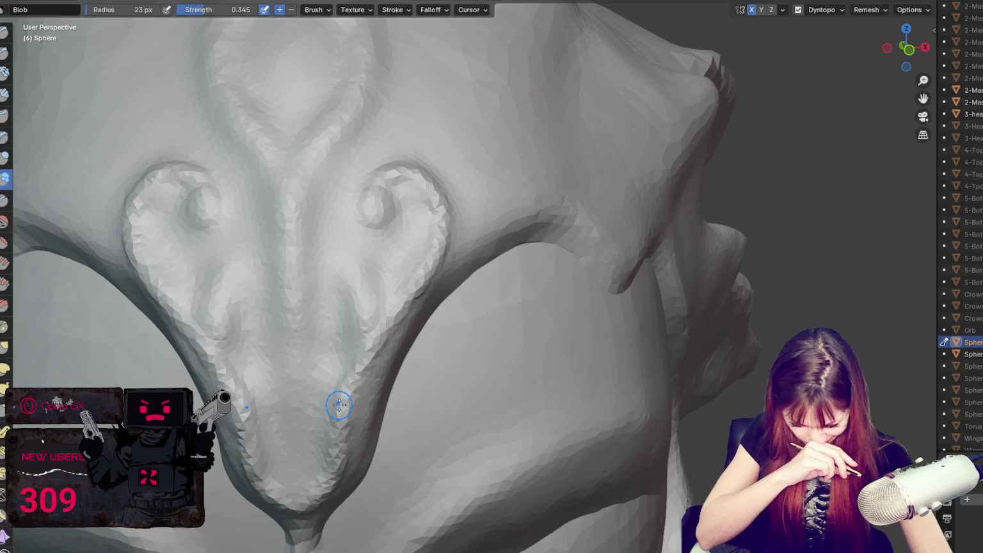
key("ctrl+z")
key("ctrl+z")
key("ctrl+z")
key("ctrl+z")
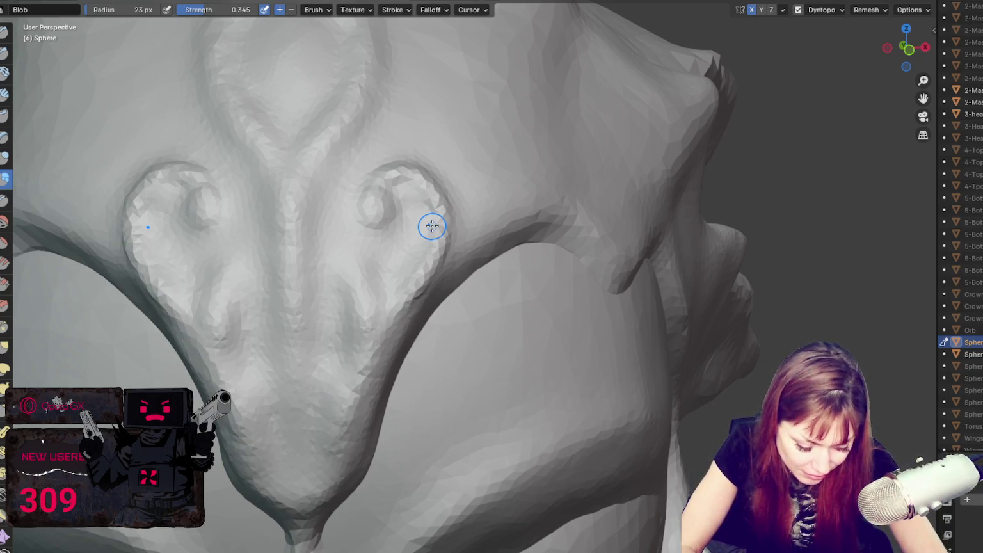
key("ctrl+z")
key("ctrl+z")
key("ctrl+z")
key("ctrl+z")
key("ctrl+z")
key("ctrl+z")
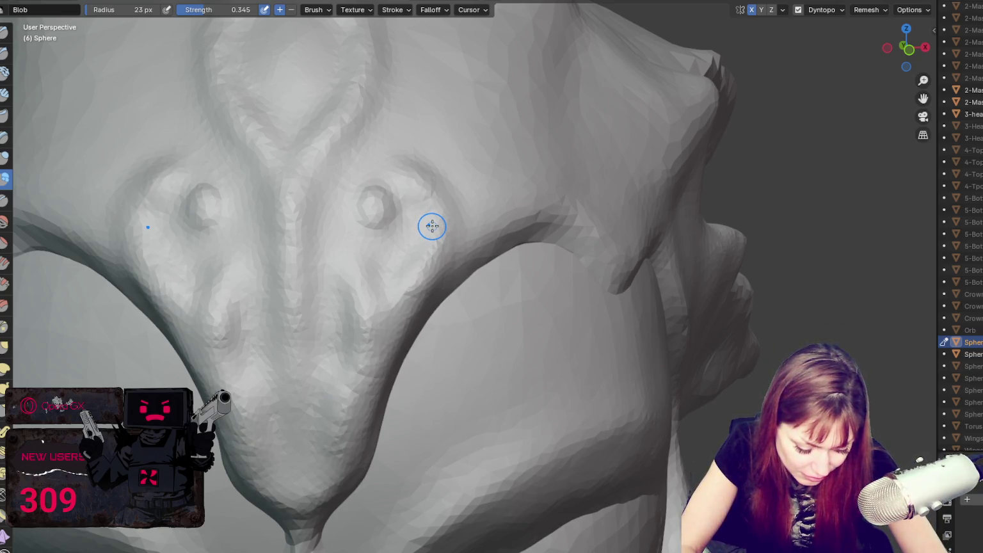
key("ctrl+z")
Step: Sculpt mirrored blob bumps on the lower ornament and curls on the upper lobes
scroll(433, 226, "down", 5)
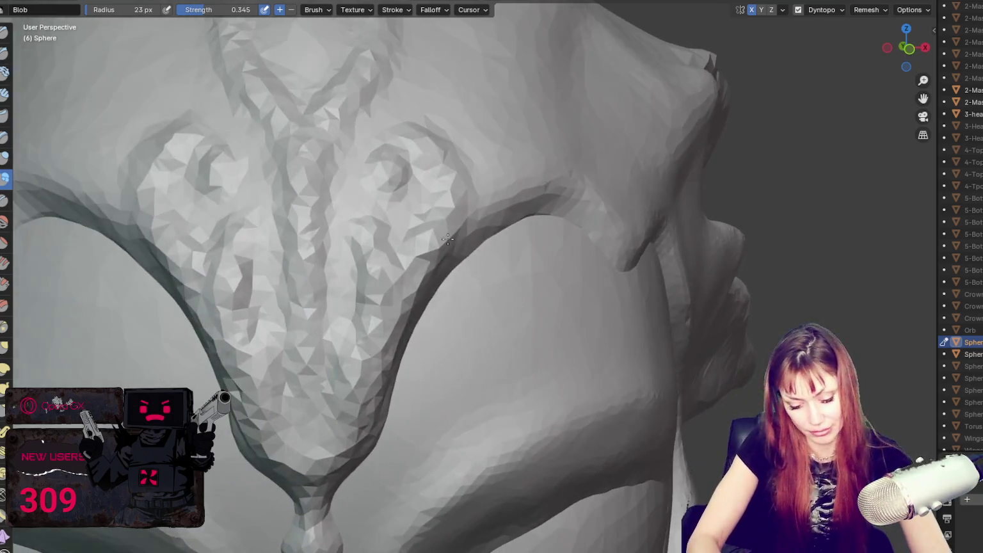
scroll(370, 231, "up", 5)
mouse_move(370, 231)
left_mouse_down()
mouse_move(402, 262)
mouse_move(393, 248)
left_mouse_up()
mouse_move(395, 158)
left_mouse_down()
mouse_move(433, 151)
mouse_move(451, 179)
mouse_move(433, 240)
left_mouse_up()
Step: Try the Crease, Blob and Draw brushes at radii from 185 to 304 px
key("f")
left_click(531, 171)
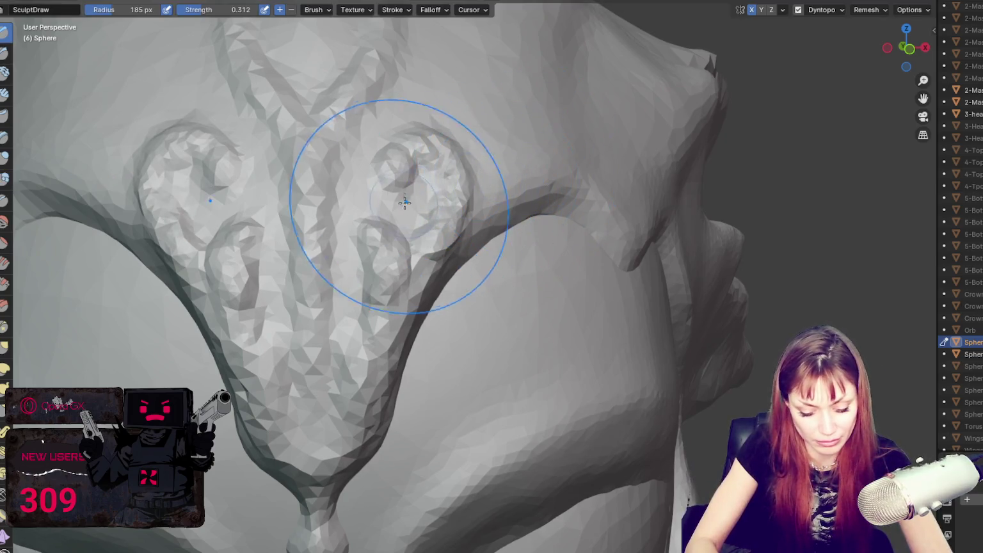
key("shift+c")
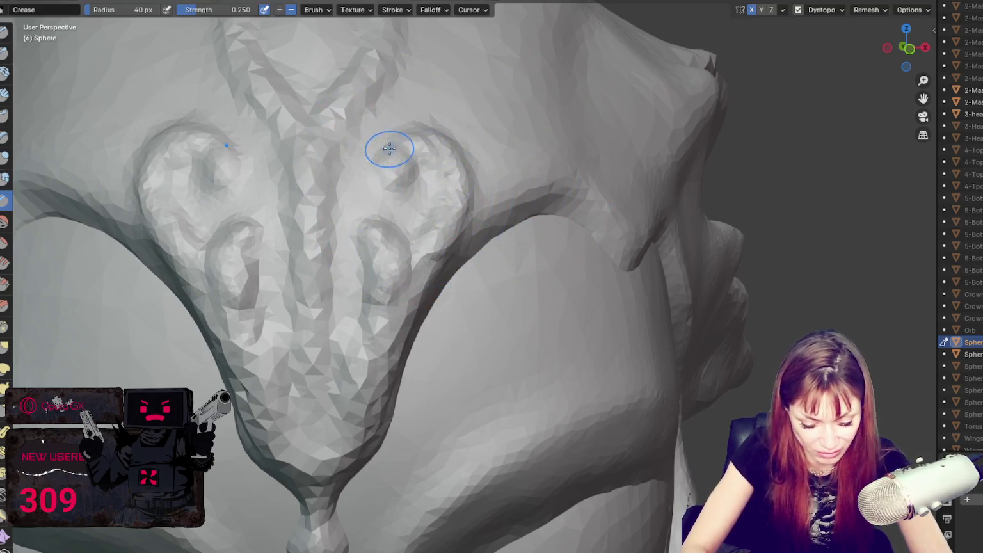
left_click(6, 179)
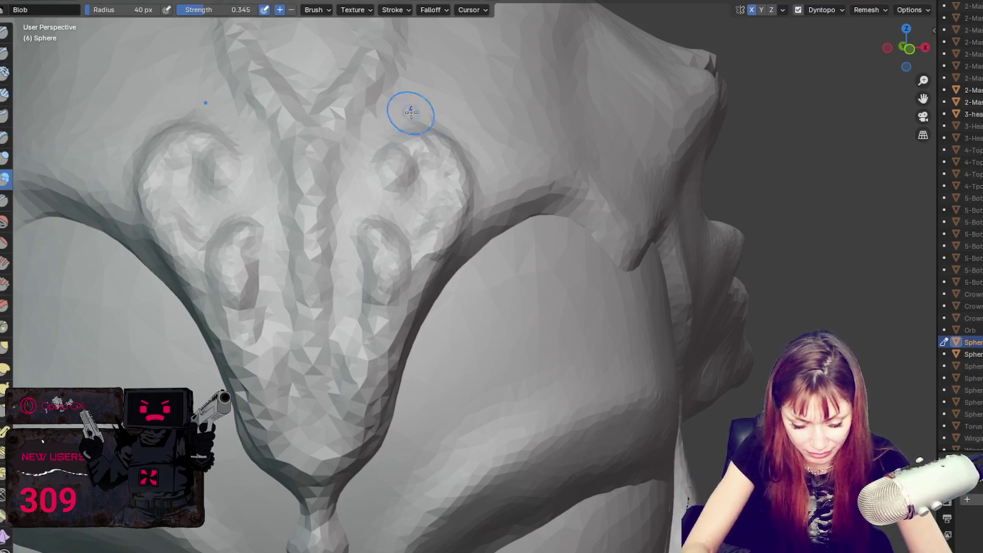
key("f")
left_click(506, 275)
key("x")
key("f")
left_click(484, 294)
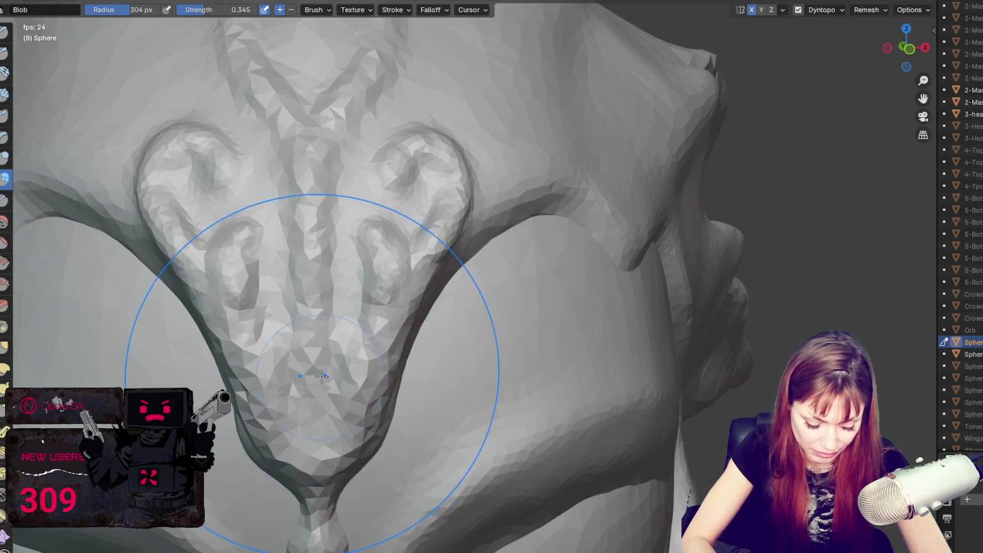
key("space")
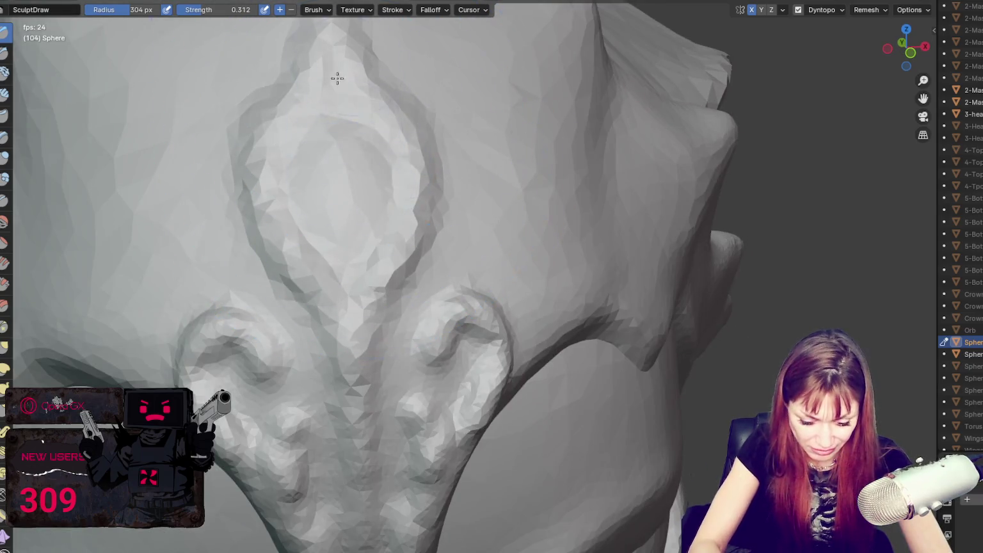
Step: Switch to the Blob brush and shrink it from 90 to 36 px
key("shift+b")
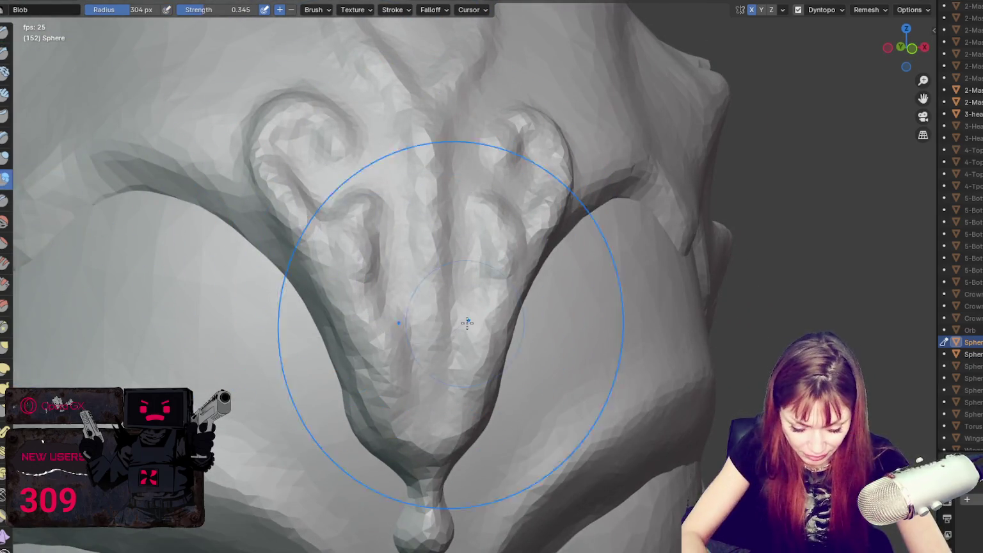
key("f")
left_click(340, 332)
key("f")
left_click(335, 340)
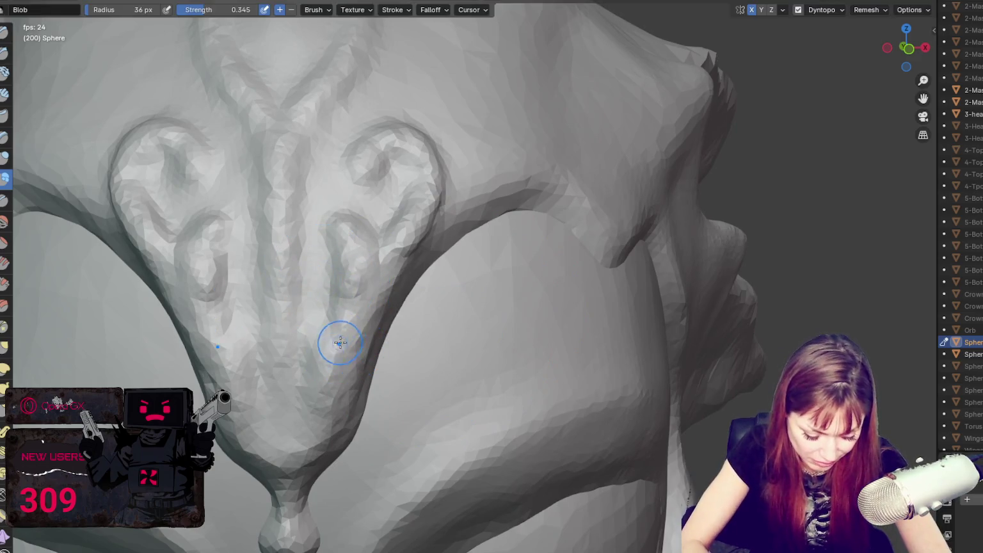
Step: Reshape the ornament's lower tip and carve a V-shaped crease groove down its centre
left_click_drag(287, 459, 292, 503)
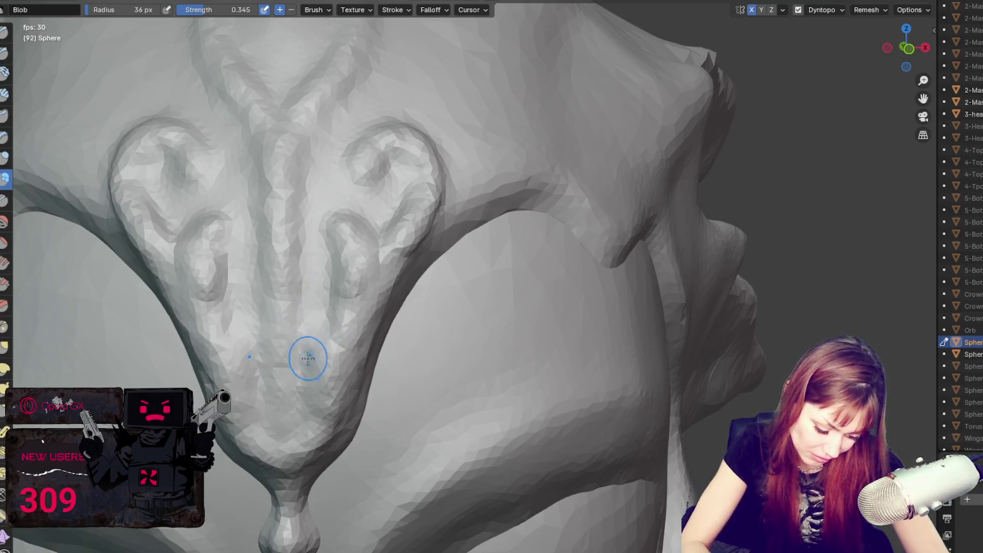
key("shift+c")
left_click_drag(278, 147, 274, 265)
left_click_drag(277, 142, 325, 72)
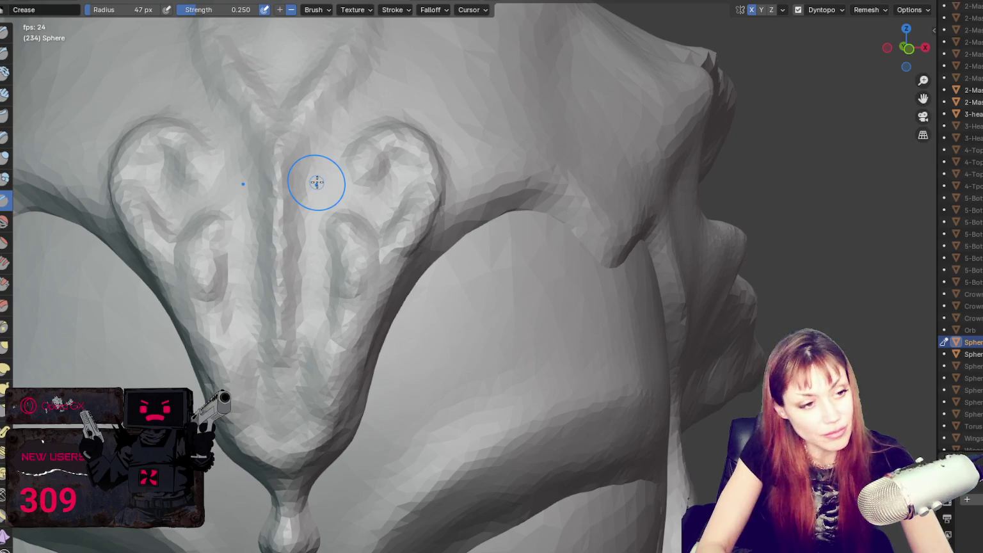
key("bracketleft")
key("bracketleft")
key("bracketleft")
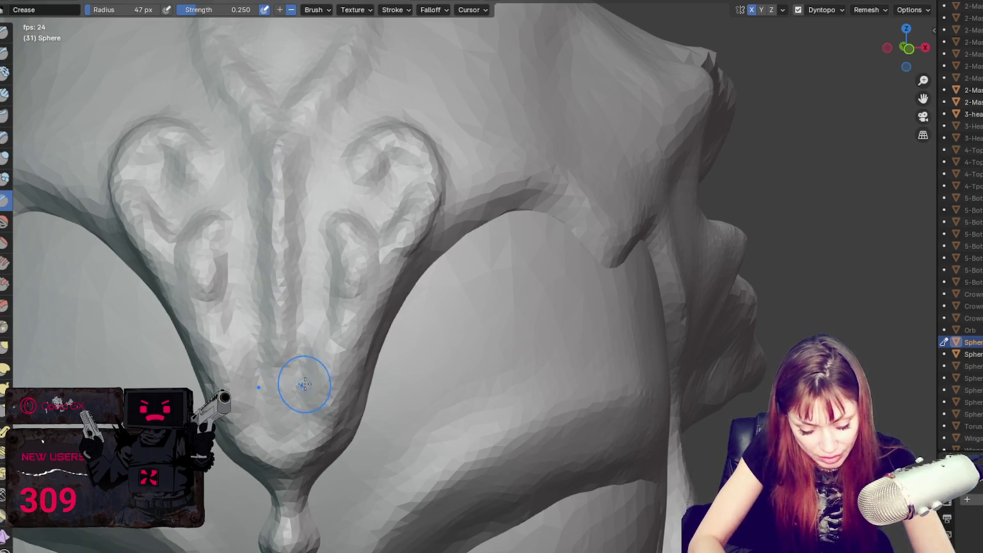
Step: With the 26 px Blob brush, build up the lower tip and raise the top V ridge
left_click(5, 178)
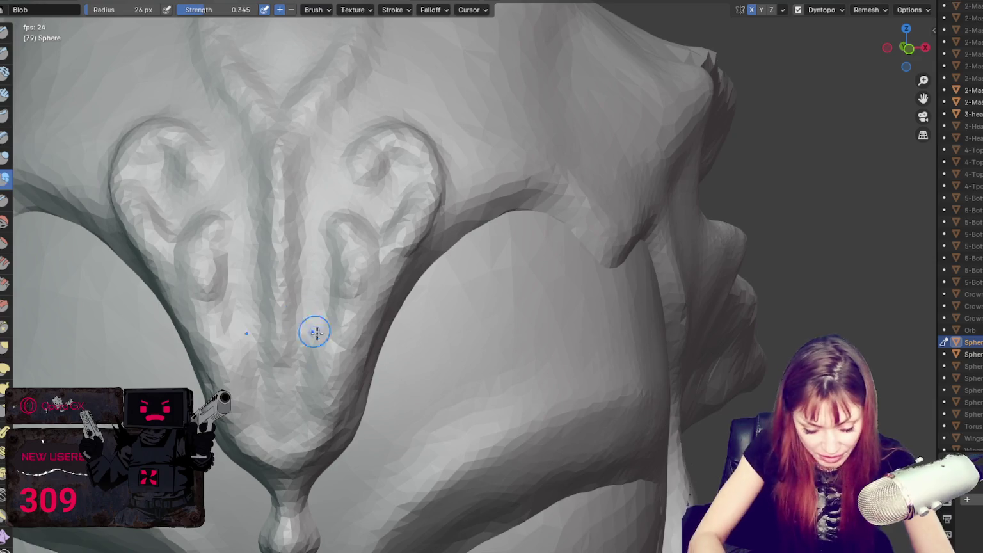
left_click_drag(318, 340, 259, 428)
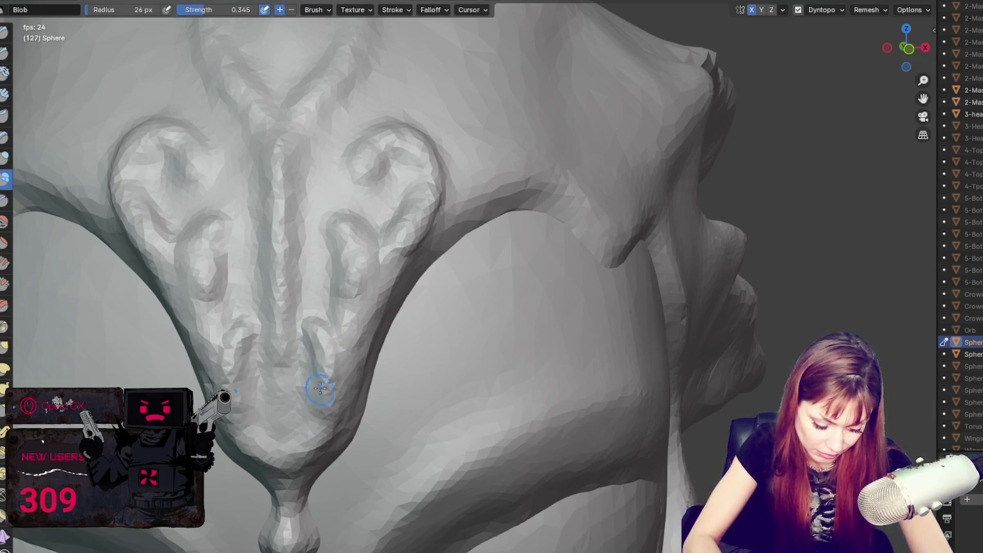
mouse_move(301, 432)
left_mouse_down()
mouse_move(284, 481)
mouse_move(392, 291)
mouse_move(316, 300)
mouse_move(246, 373)
mouse_move(320, 269)
left_mouse_up()
mouse_move(288, 288)
middle_mouse_down()
mouse_move(346, 267)
mouse_move(372, 154)
middle_mouse_up()
left_click_drag(375, 146, 362, 184)
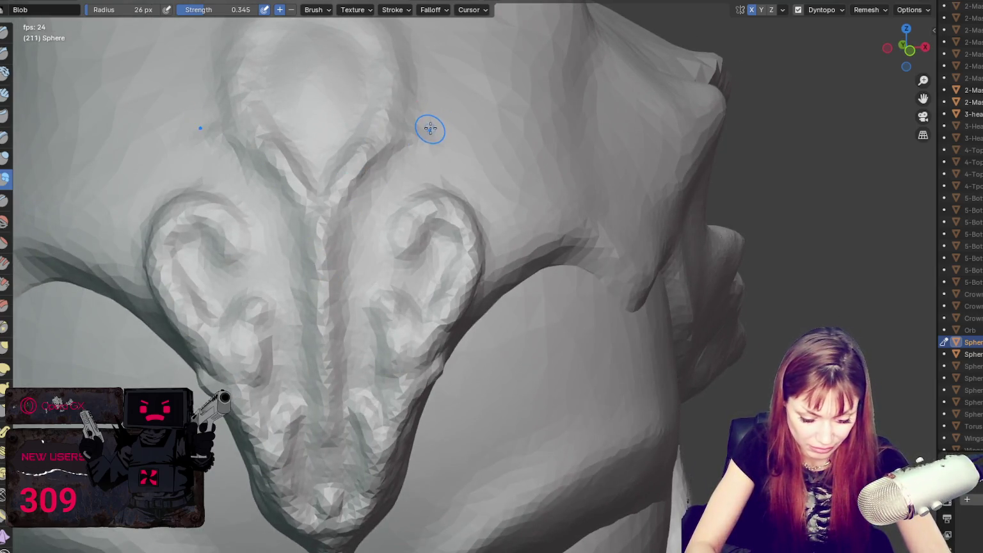
key("g")
scroll(461, 112, "down", 5)
Step: From a three-quarter view, drag the right cheek fin spike up and inward
mouse_move(559, 231)
middle_mouse_down()
mouse_move(531, 209)
mouse_move(544, 205)
middle_mouse_up()
scroll(531, 209, "down", 2)
scroll(546, 202, "up", 2)
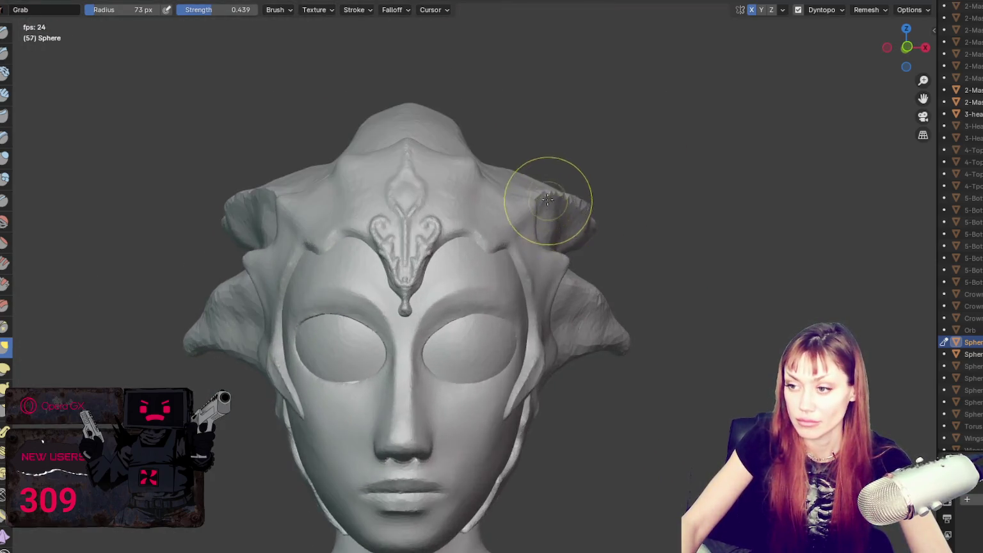
scroll(560, 213, "up", 1)
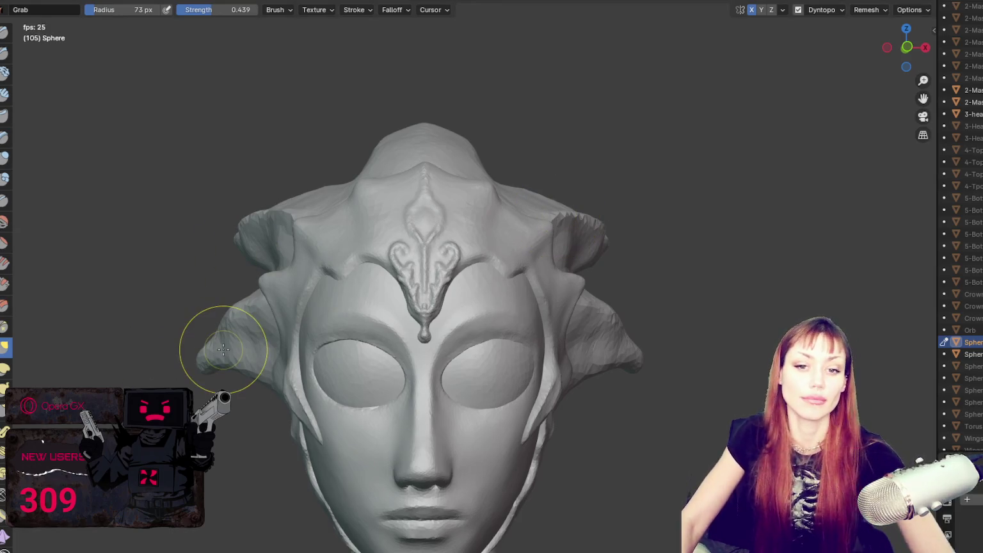
scroll(582, 483, "up", 1)
scroll(568, 349, "up", 1)
scroll(568, 349, "down", 1)
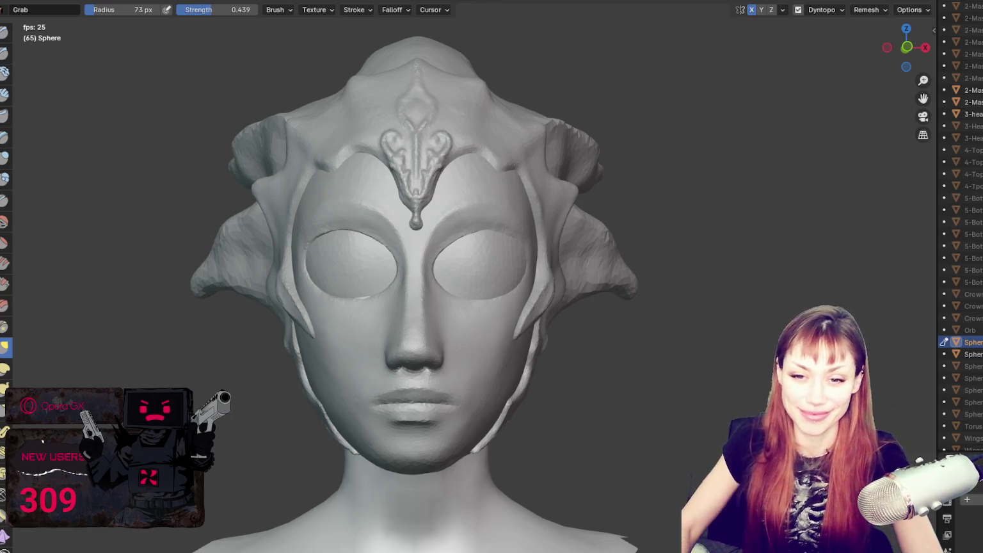
scroll(672, 306, "up", 2)
left_click_drag(672, 306, 647, 273)
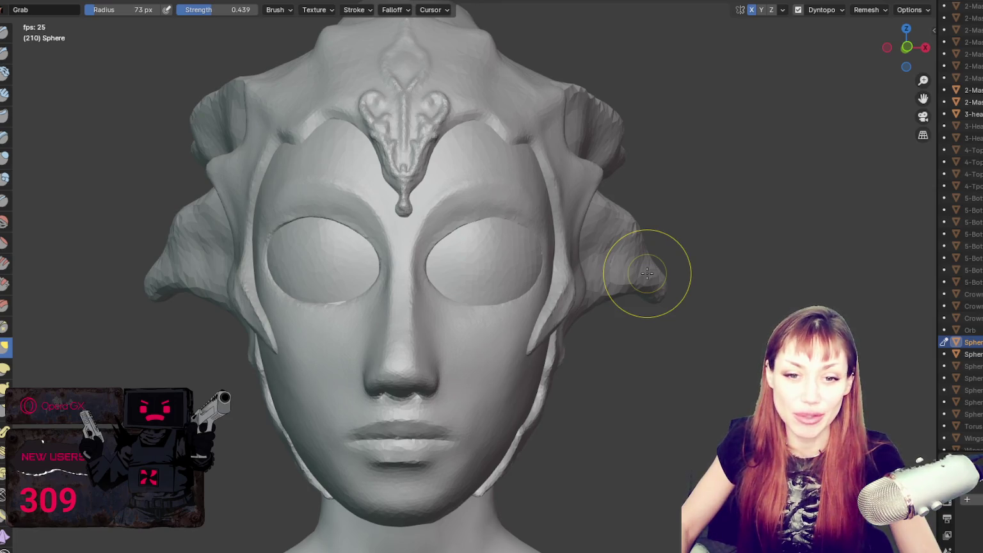
middle_click_drag(509, 121, 522, 257)
scroll(525, 266, "up", 2)
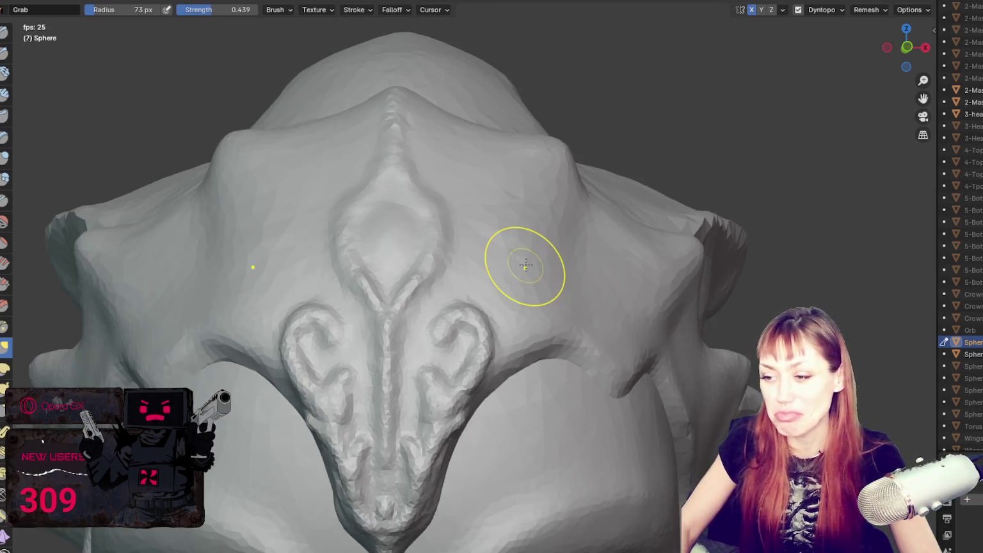
Step: Shrink the brush to 25 px and deepen the crease between the ornament ridges with the Blob brush
scroll(526, 265, "up", 2)
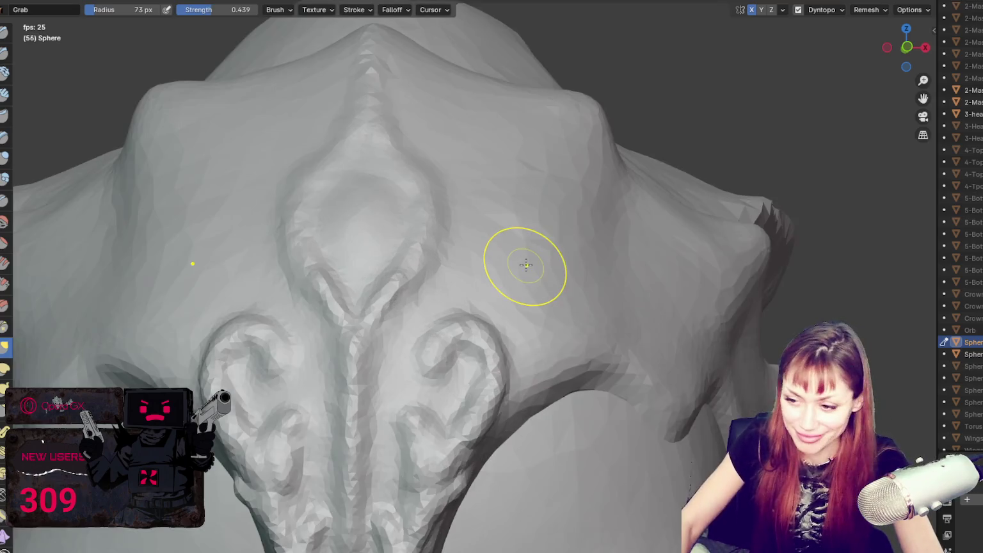
middle_click_drag(525, 265, 477, 306)
scroll(480, 301, "down", 3)
scroll(492, 285, "down", 3)
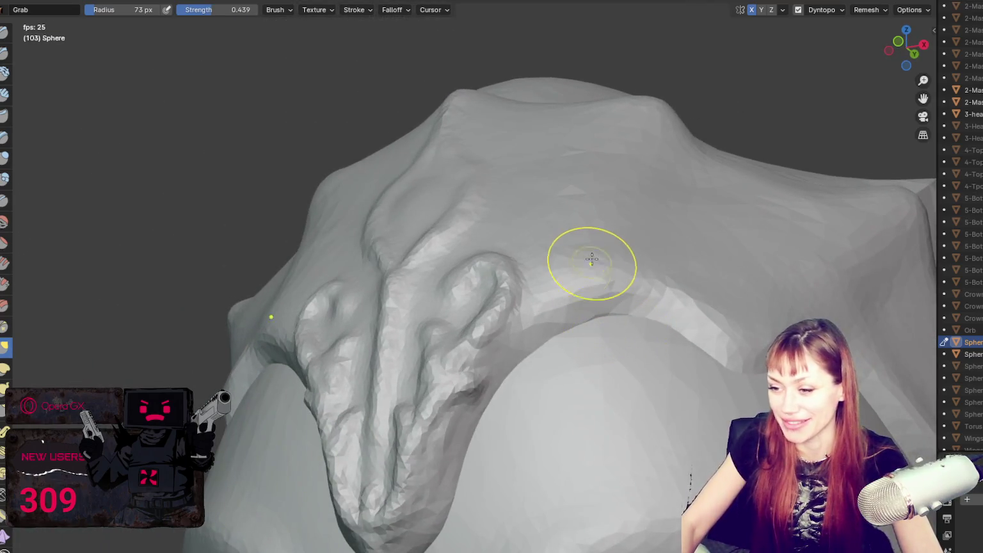
key("f")
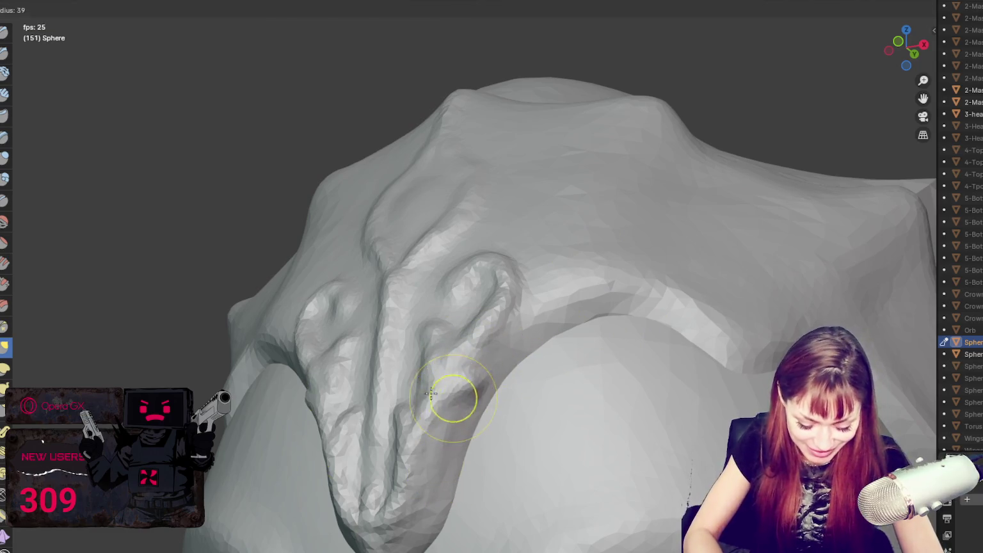
left_click(432, 397)
key("shift+space")
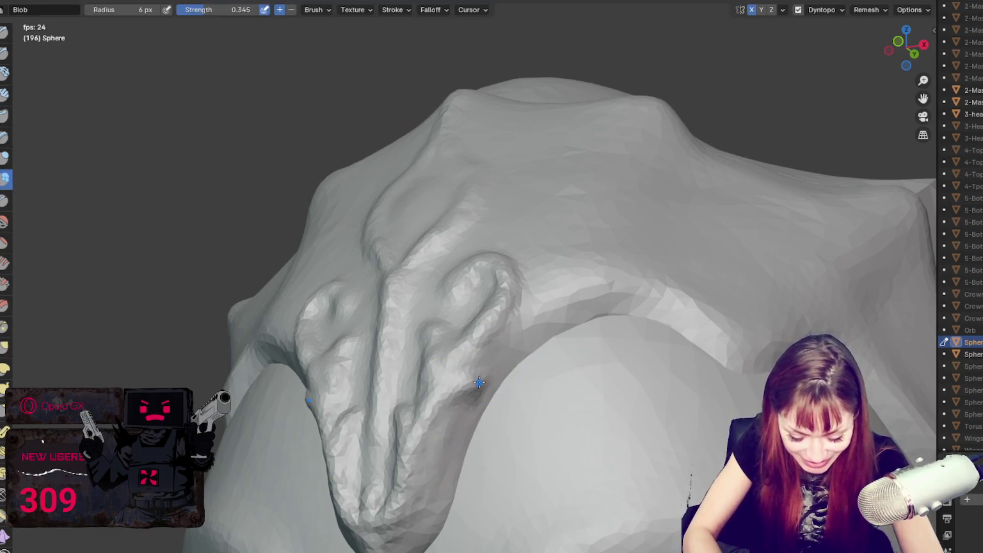
mouse_move(498, 378)
middle_mouse_down()
mouse_move(422, 396)
mouse_move(526, 325)
middle_mouse_up()
scroll(525, 322, "up", 3)
middle_click_drag(582, 341, 584, 342)
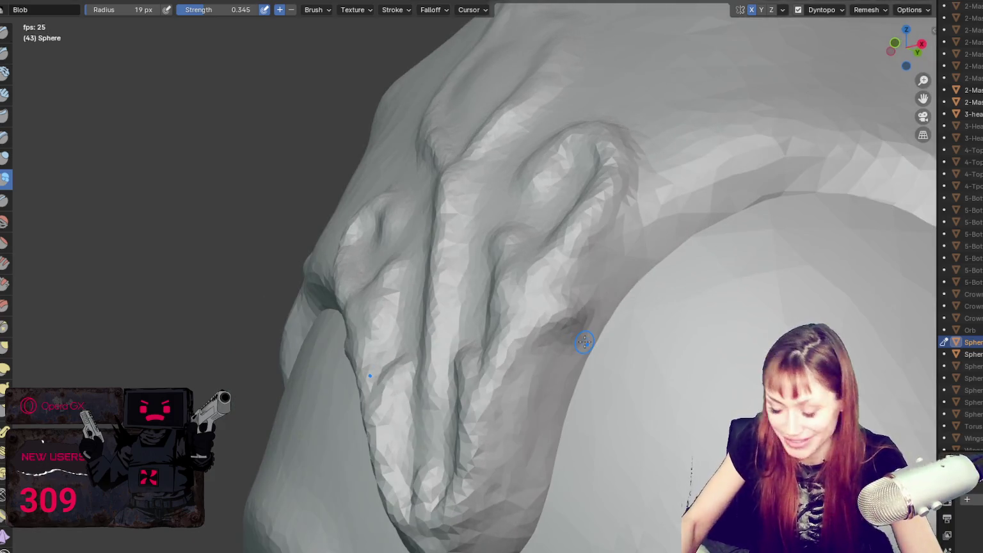
mouse_move(577, 305)
left_mouse_down()
mouse_move(520, 339)
mouse_move(566, 316)
left_mouse_up()
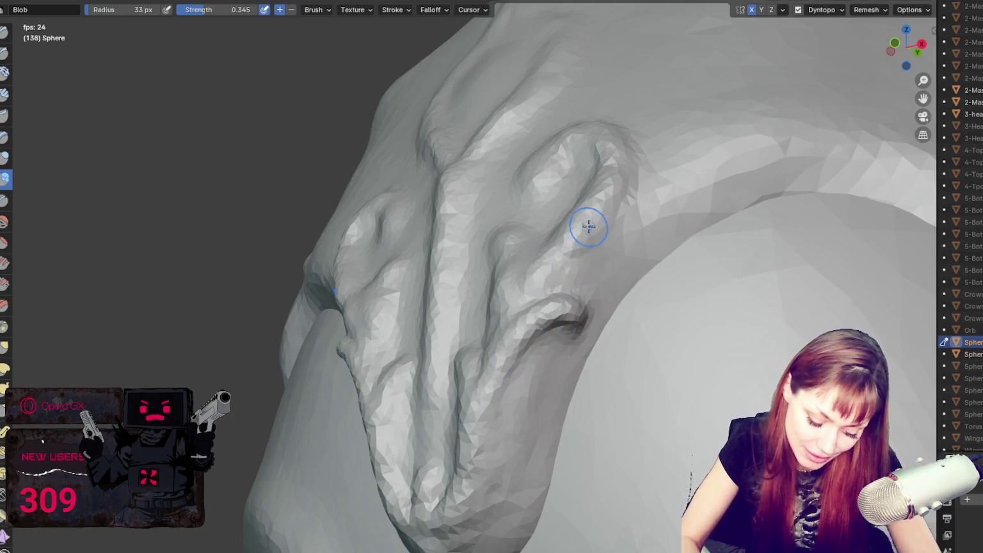
Step: Alternate between the Crease and Draw brushes while orbiting the ornament, ending on Draw
scroll(603, 271, "up", 2)
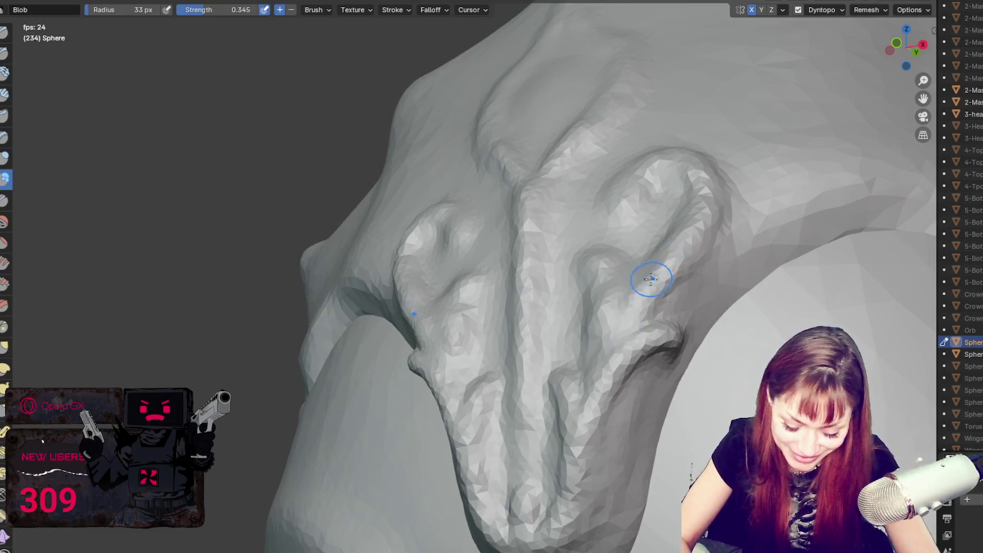
middle_click_drag(649, 299, 732, 301)
key("shift+c")
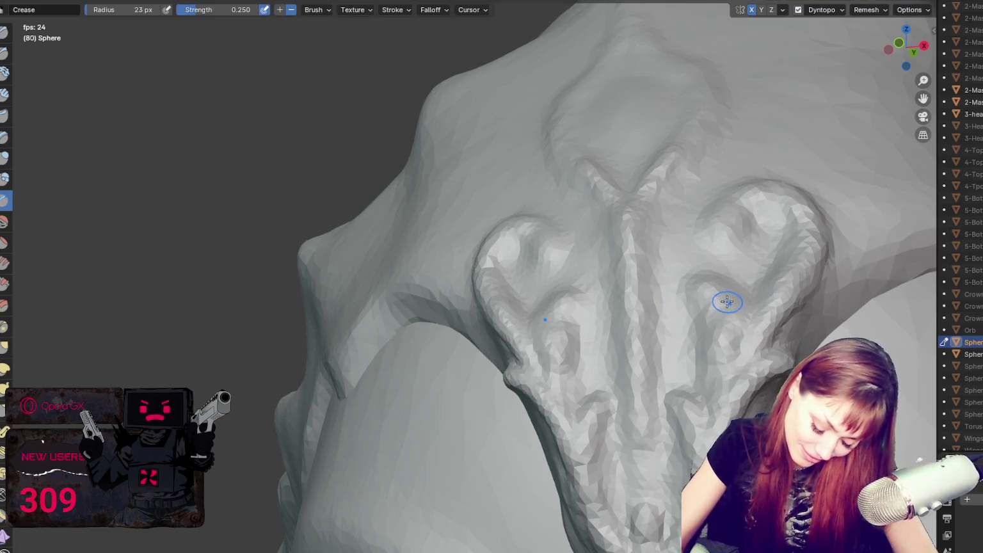
key("x")
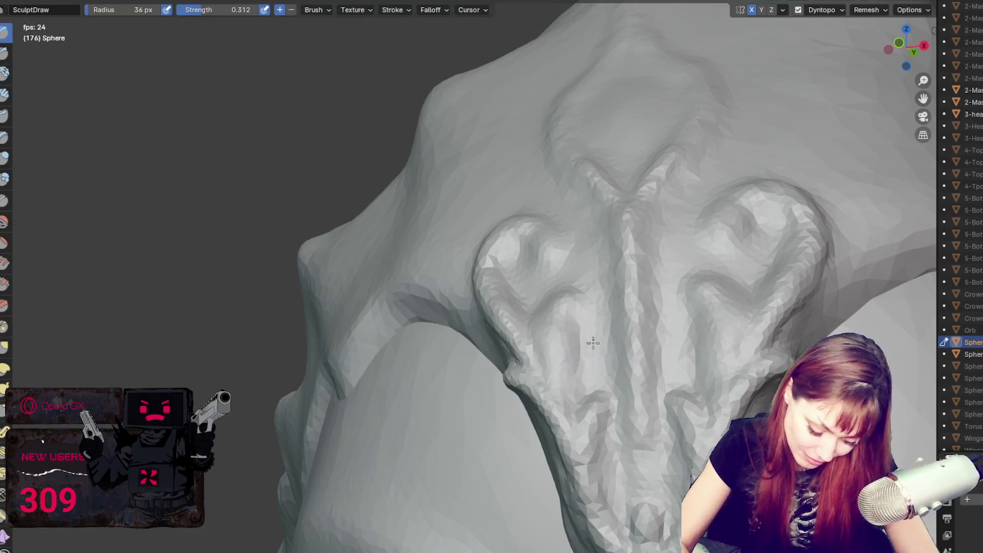
middle_click_drag(593, 340, 640, 344)
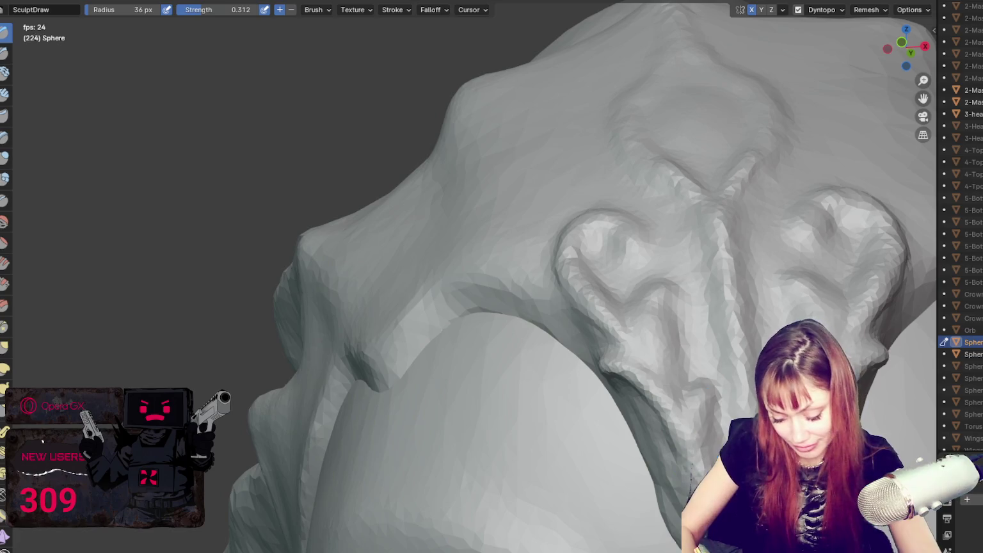
key("shift+c")
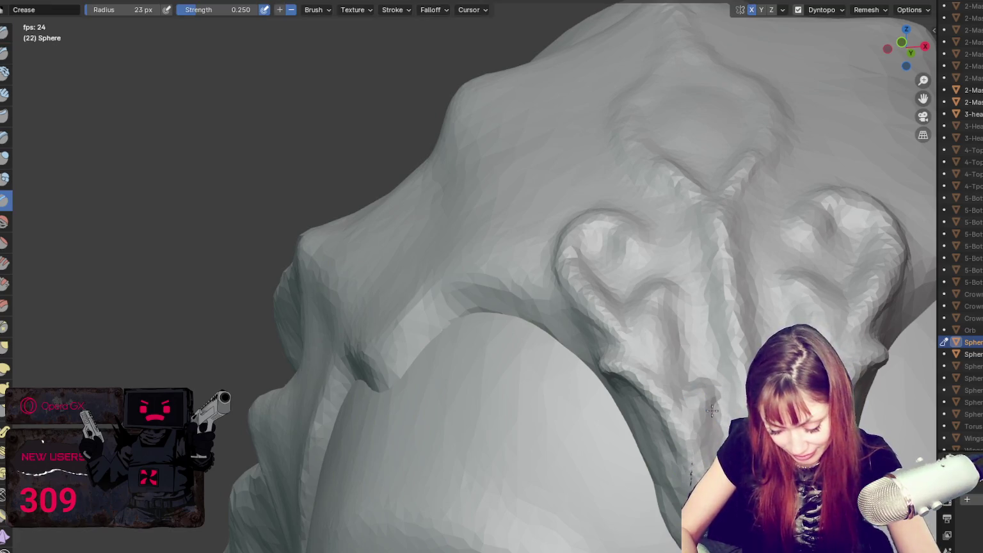
middle_click_drag(686, 535, 716, 392)
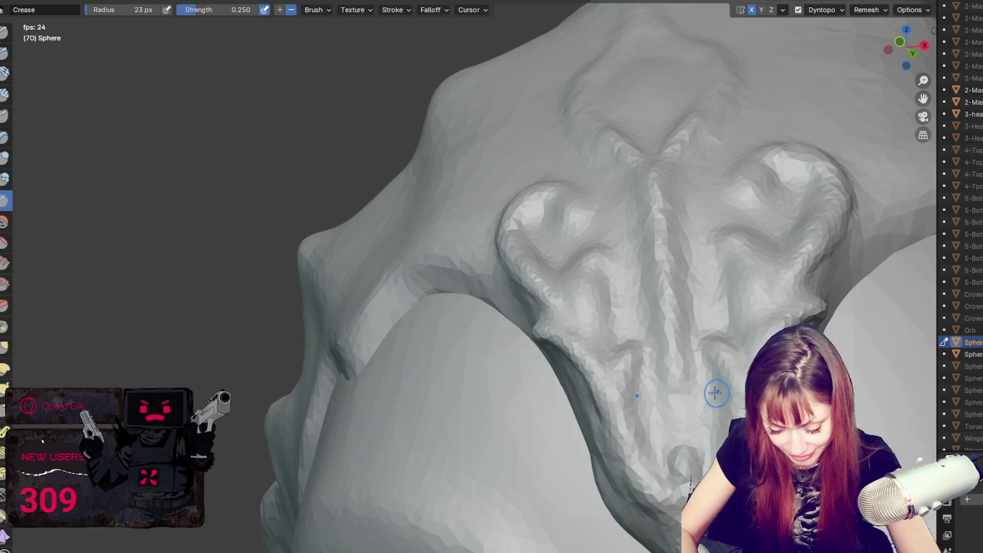
middle_click_drag(691, 477, 693, 384)
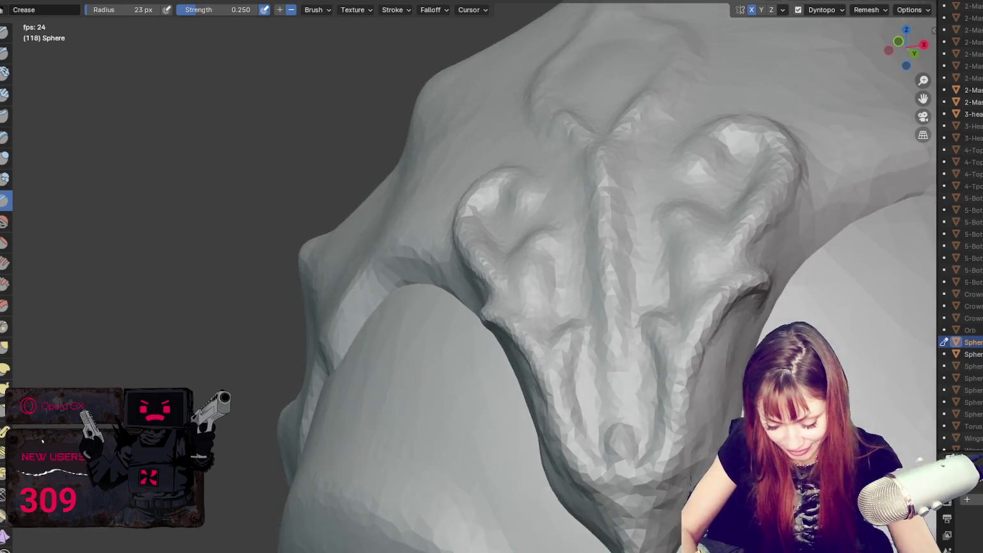
key("x")
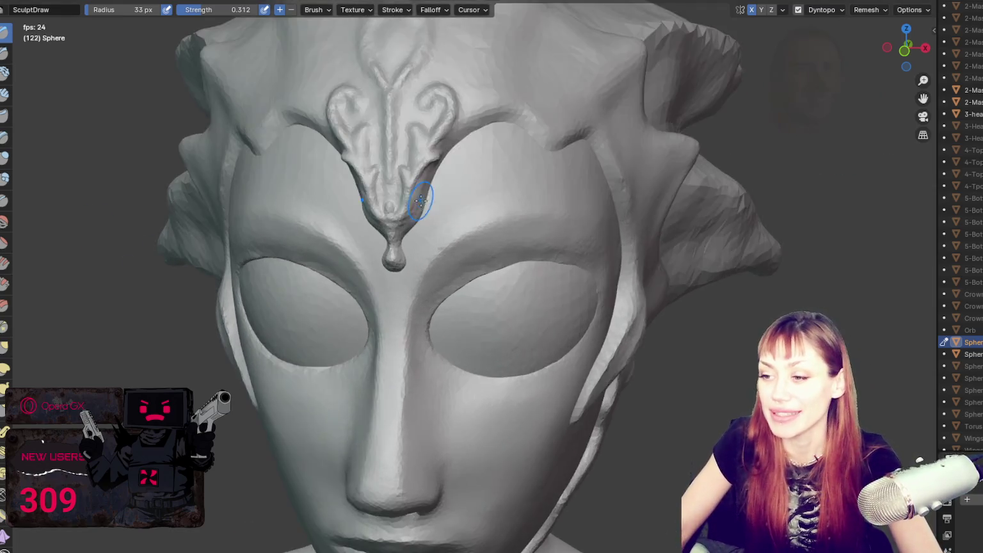
Step: With a 66 px Grab brush, pull the forehead drip into a thinner drop
key("g")
key("f")
left_click(447, 203)
left_click_drag(448, 210, 443, 197)
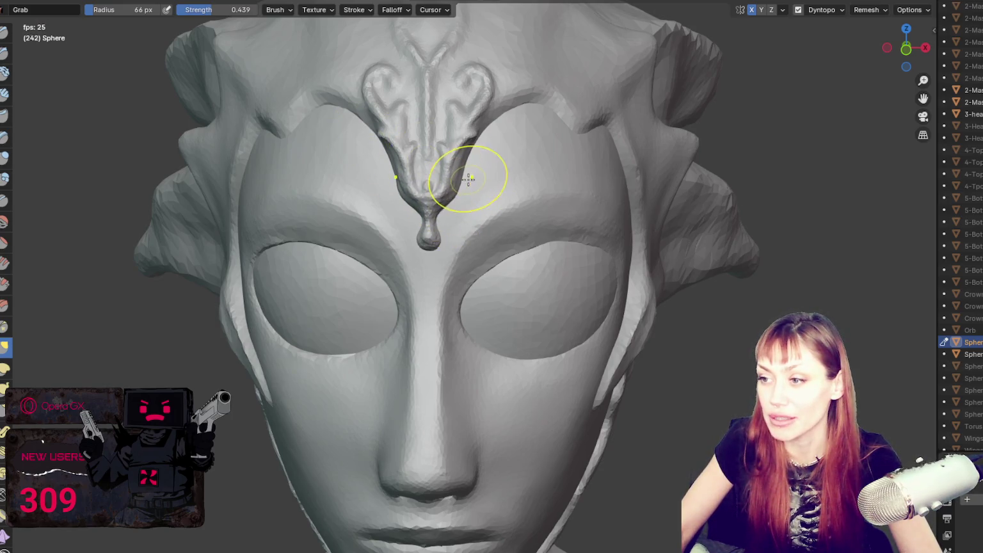
scroll(458, 171, "down", 3)
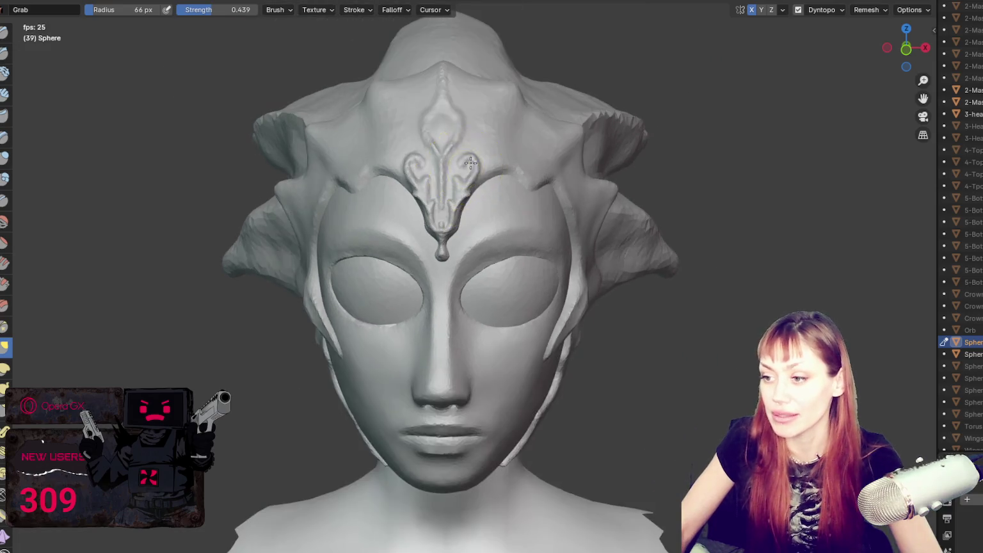
scroll(483, 165, "up", 3)
Step: Resize the Grab brush to 35 then 59 px, frame the head frontally, and nudge the ornament tip
key("f")
left_click(480, 166)
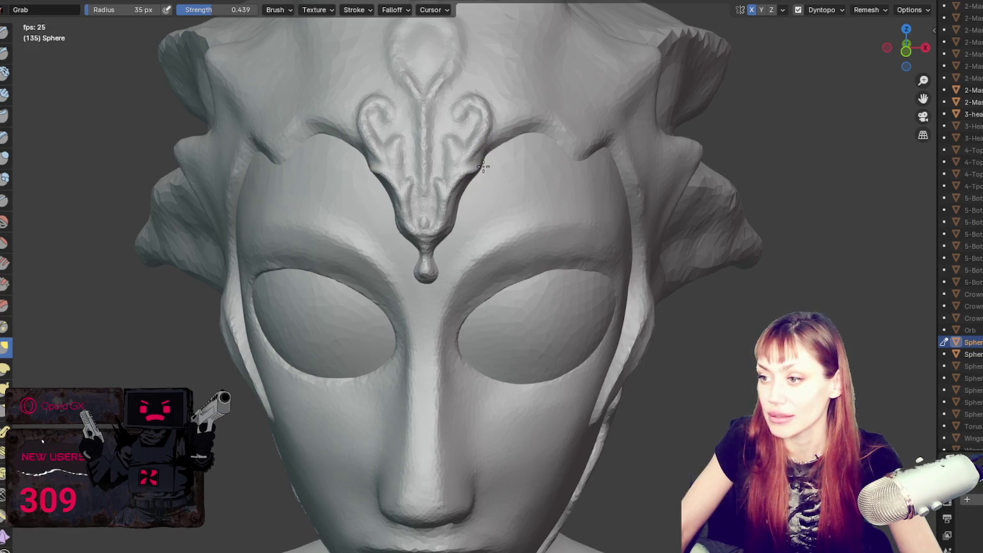
middle_click_drag(486, 170, 469, 167)
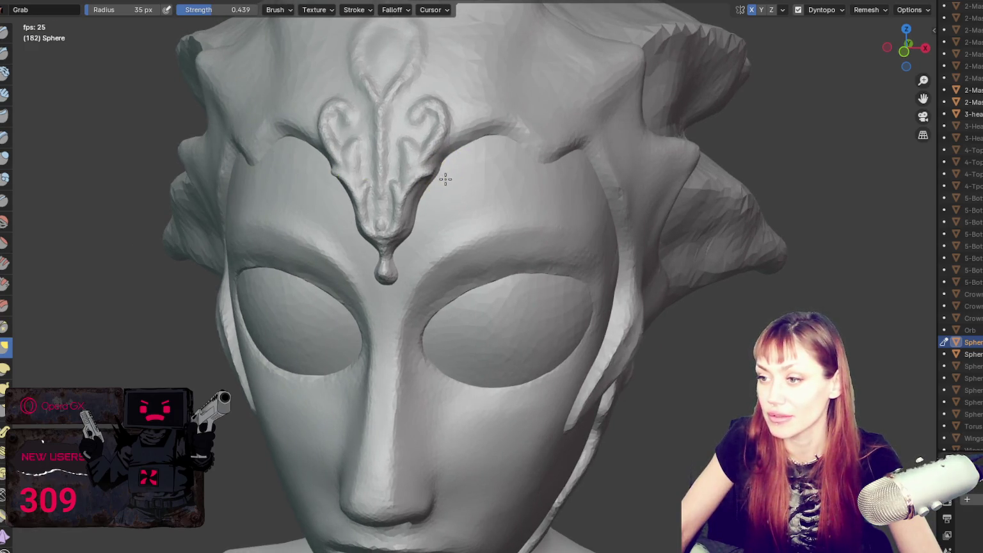
middle_click_drag(446, 171, 472, 209)
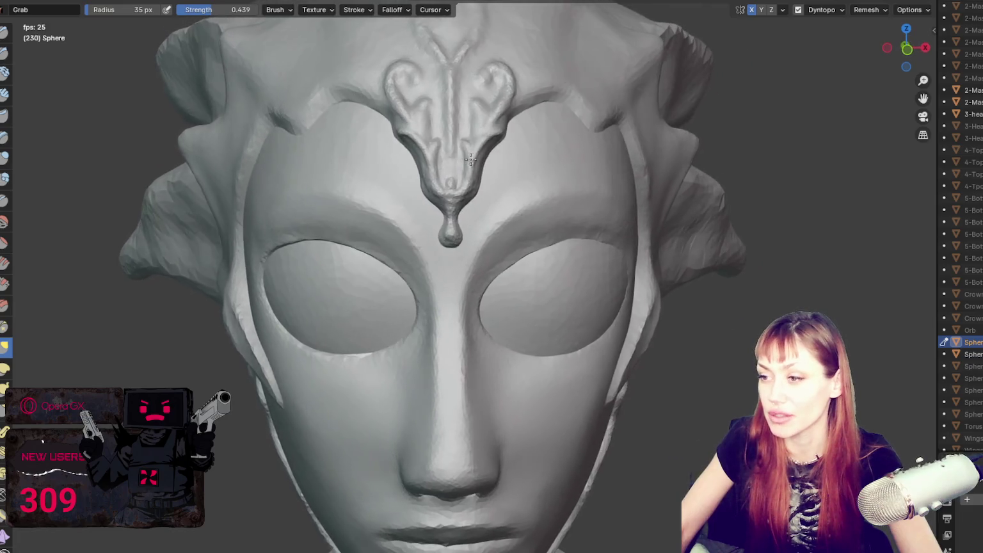
key("f")
left_click(476, 212)
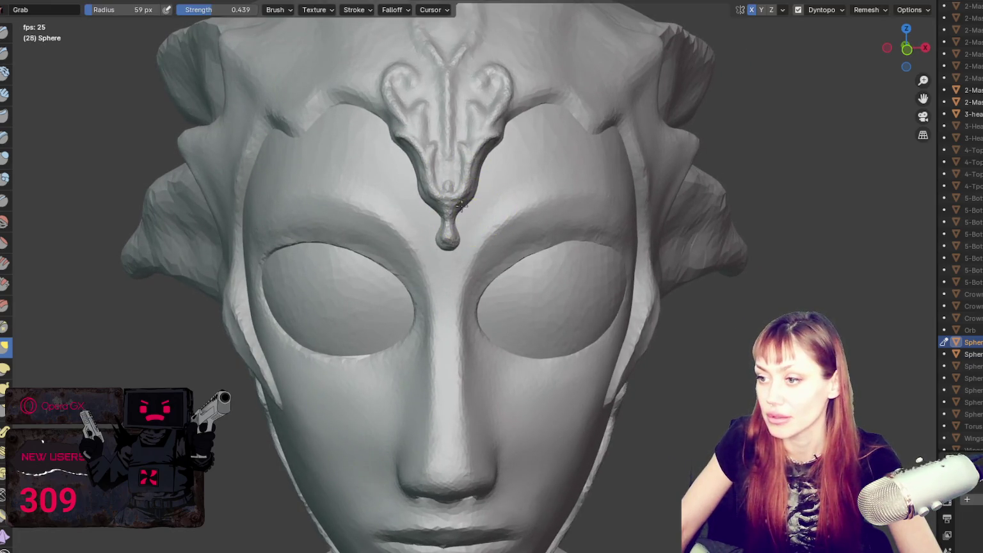
middle_click_drag(471, 205, 401, 155)
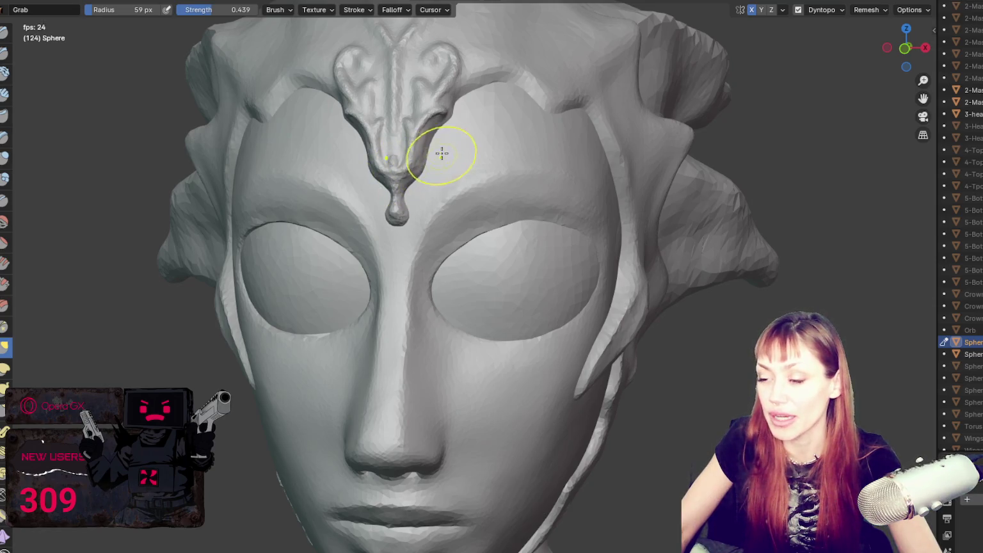
middle_click_drag(442, 154, 468, 203, "shift")
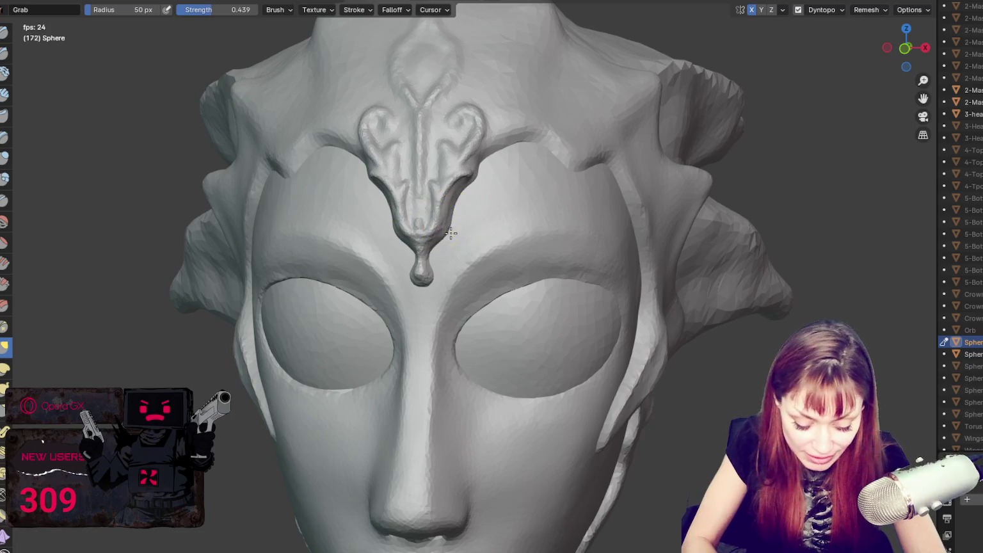
left_click_drag(443, 237, 436, 238)
Step: Enlarge the Grab brush to 75 px and pull the ornament's drop lower
key("f")
left_click(454, 218)
left_click_drag(450, 228, 449, 256)
middle_click_drag(448, 256, 510, 187)
Step: At 55 px, pull the right ornament curl down and outward
key("f")
left_click(534, 178)
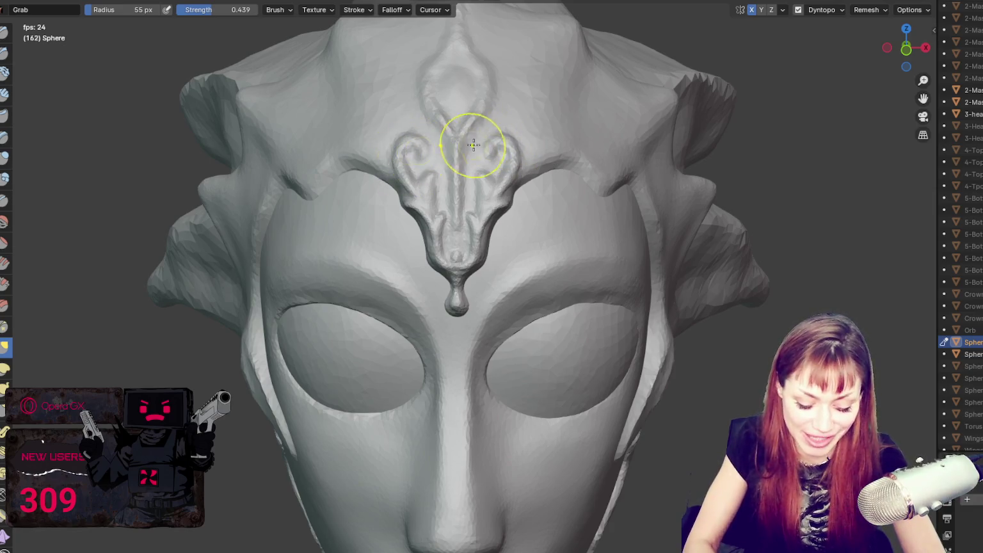
mouse_move(501, 141)
left_mouse_down()
mouse_move(512, 169)
mouse_move(497, 187)
left_mouse_up()
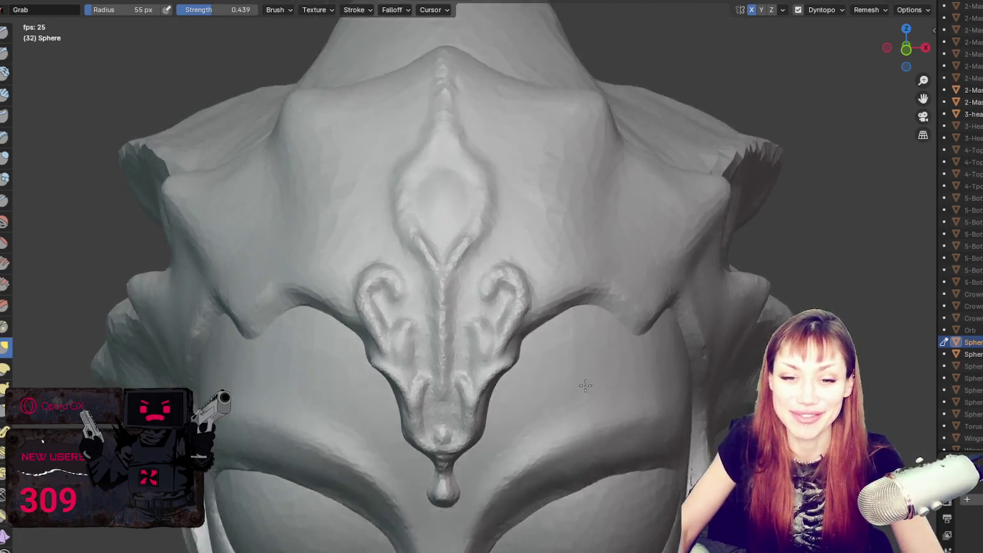
middle_click_drag(600, 323, 584, 437)
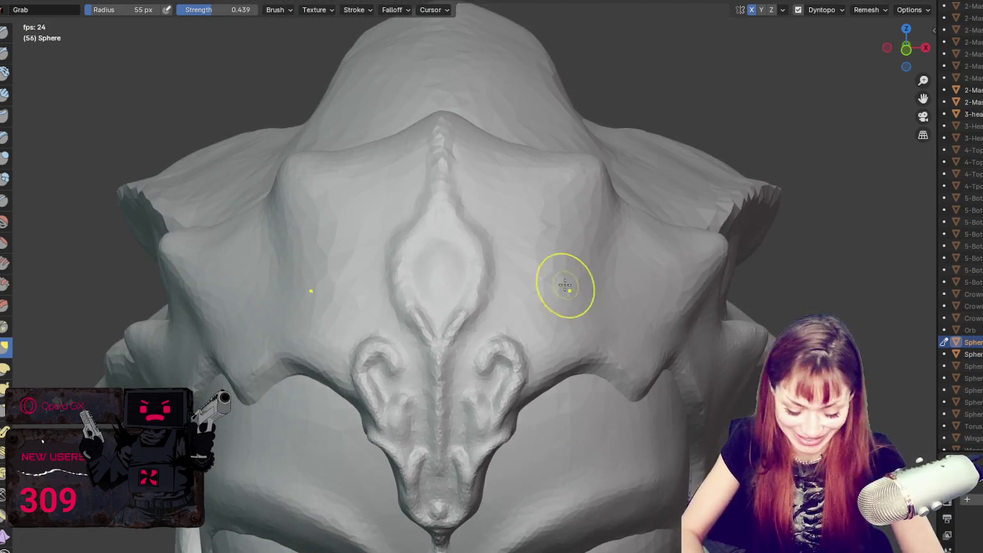
Step: Raise a bulge inside the central diamond with a 38 px Blob brush, then shrink it to 26 px
middle_click_drag(566, 286, 538, 268)
left_click(5, 180)
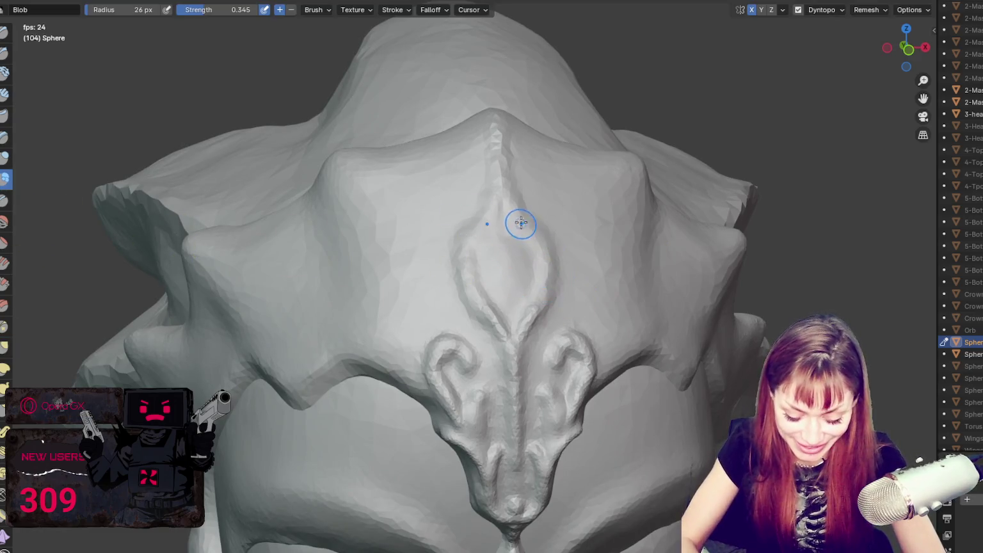
scroll(517, 208, "up", 2)
scroll(517, 208, "down", 2)
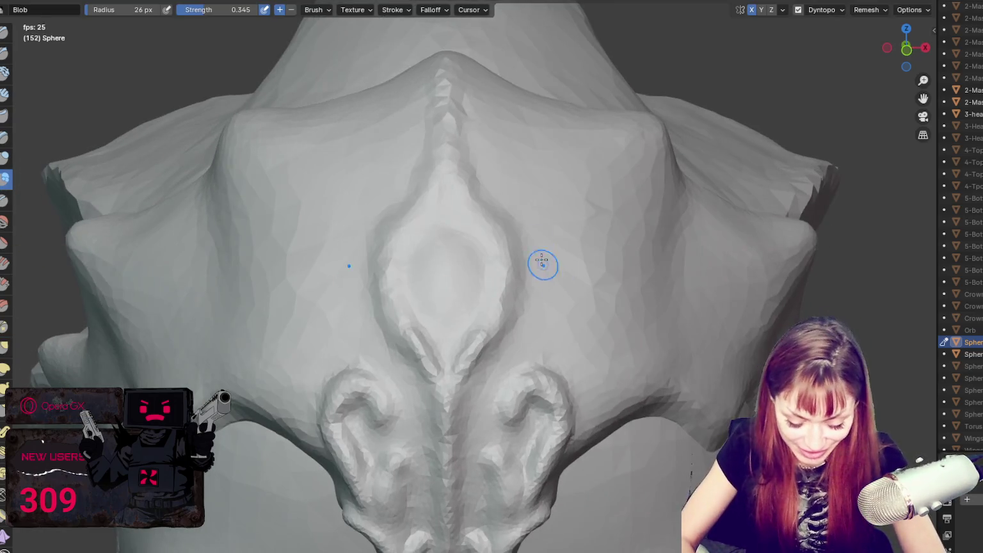
key("f")
left_click(501, 262)
key("f")
left_click(487, 262)
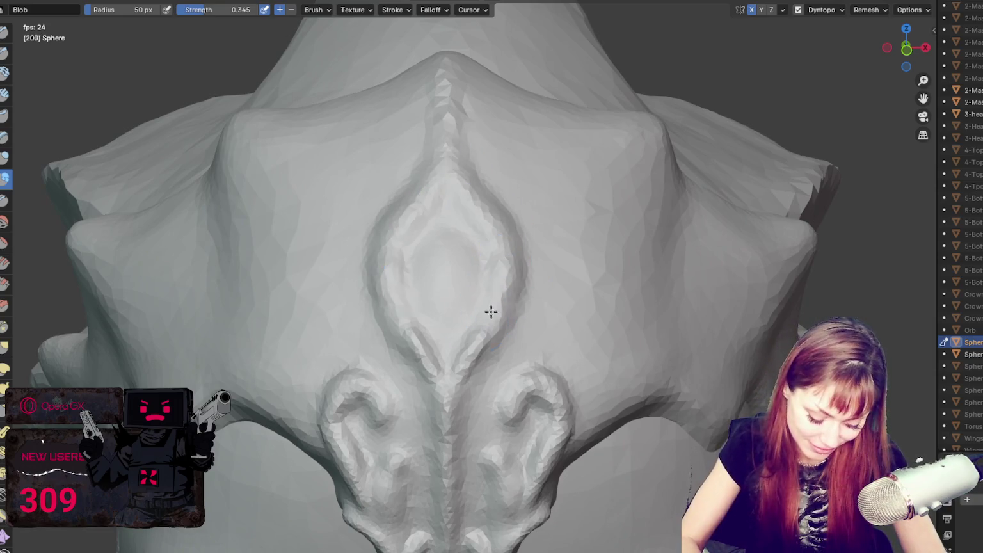
mouse_move(439, 273)
left_mouse_down()
mouse_move(448, 254)
mouse_move(455, 263)
left_mouse_up()
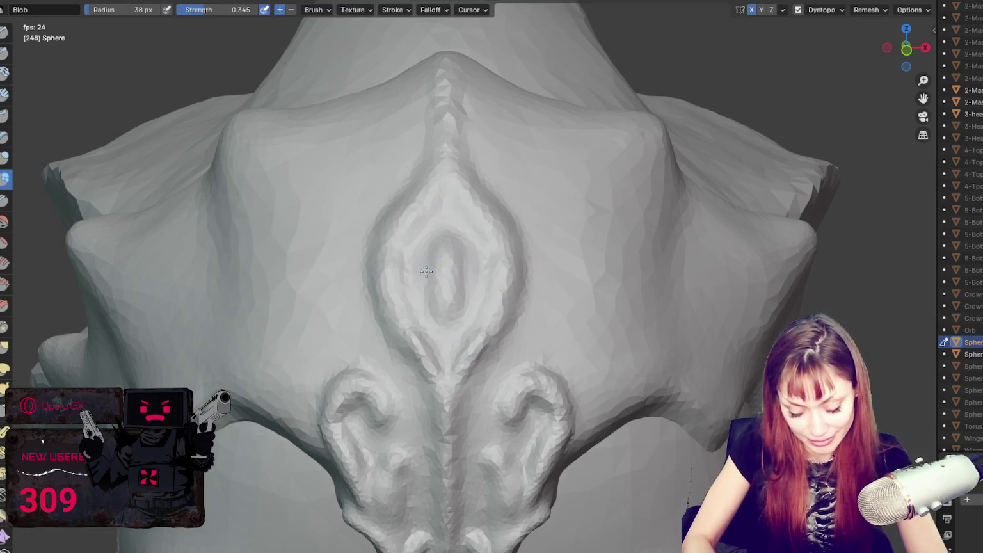
key("f")
left_click(469, 275)
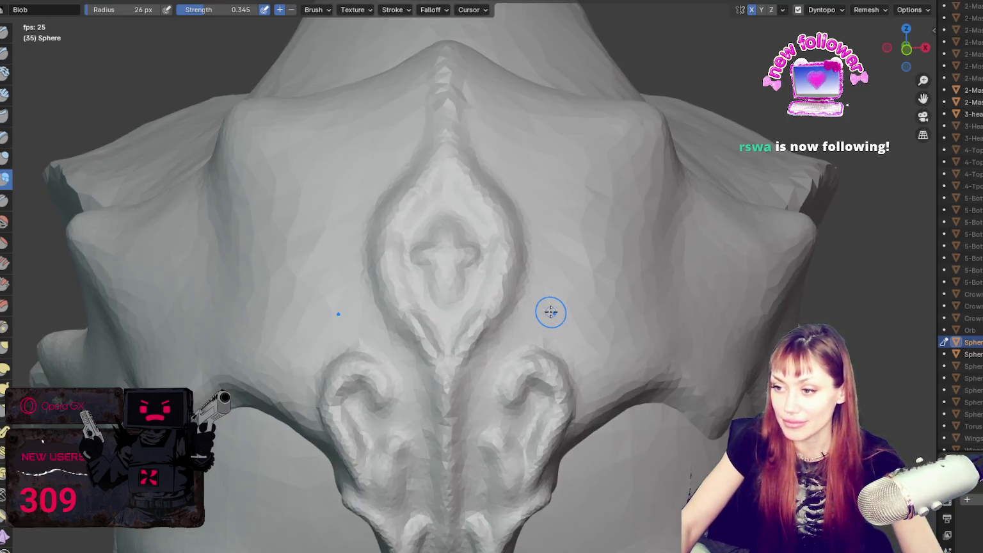
Step: Carve a Crease groove around the diamond, then build clay in its centre with 32 px Clay Strips
key("shift+c")
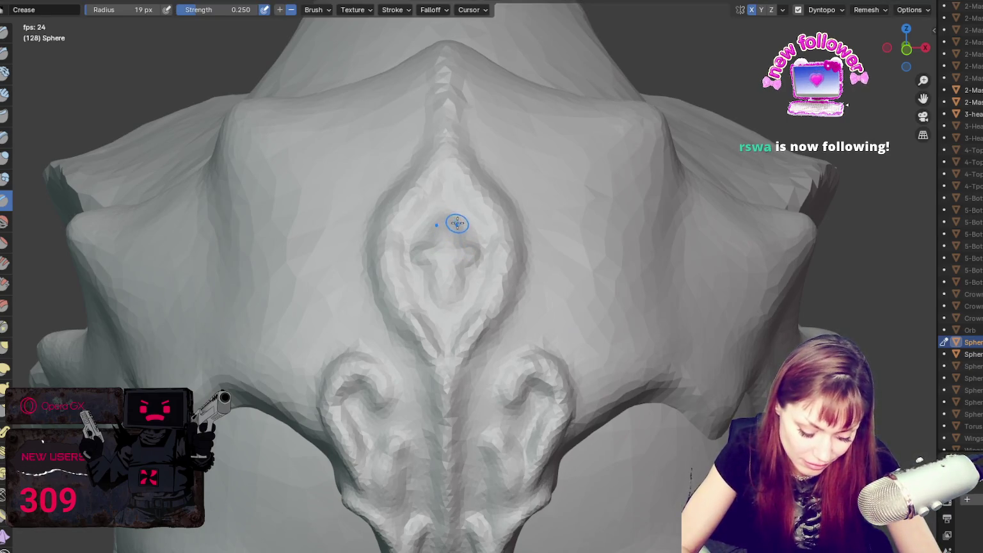
left_click_drag(455, 293, 471, 263)
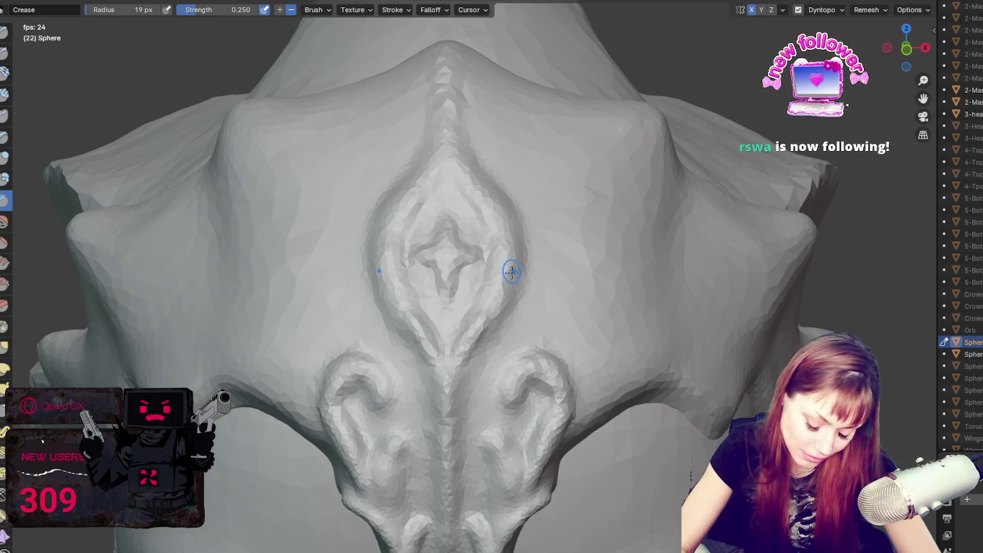
left_click_drag(483, 345, 524, 259)
key("c")
mouse_move(483, 213)
left_mouse_down()
mouse_move(498, 286)
mouse_move(461, 324)
left_mouse_up()
key("f")
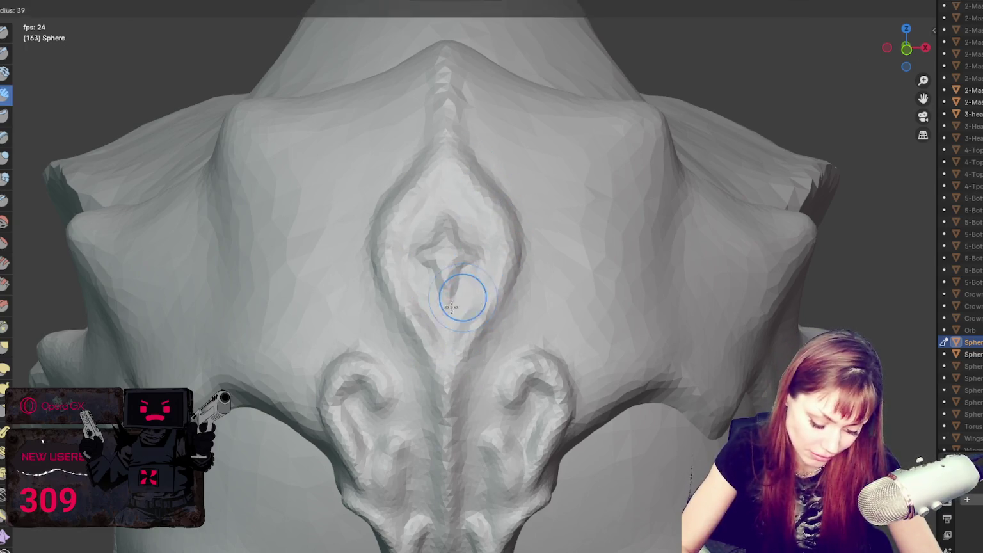
left_click(451, 308)
left_click_drag(466, 200, 480, 217)
Step: With the Blob brush at 54 px, draw raised ridges and a curled scroll beside the ornament
key("shift+c")
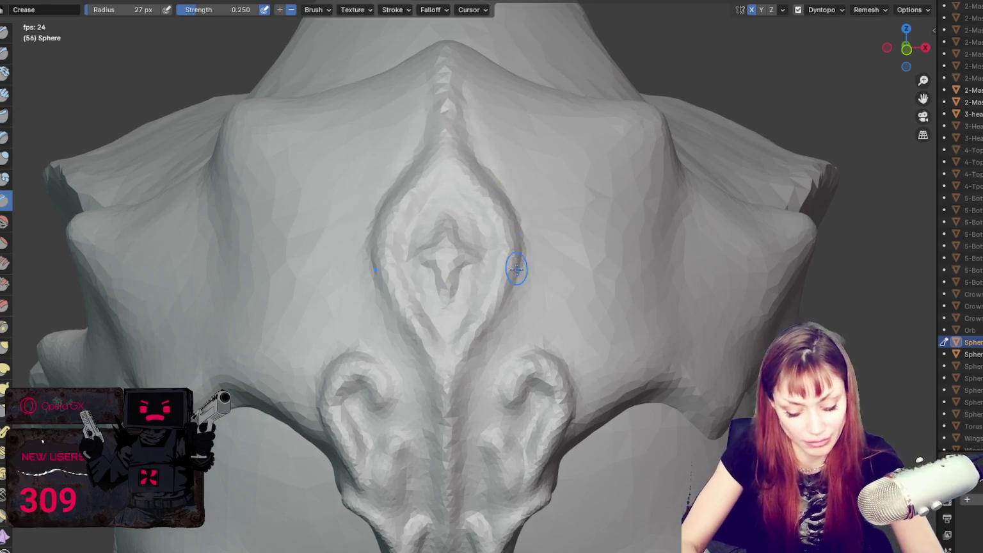
left_click(5, 179)
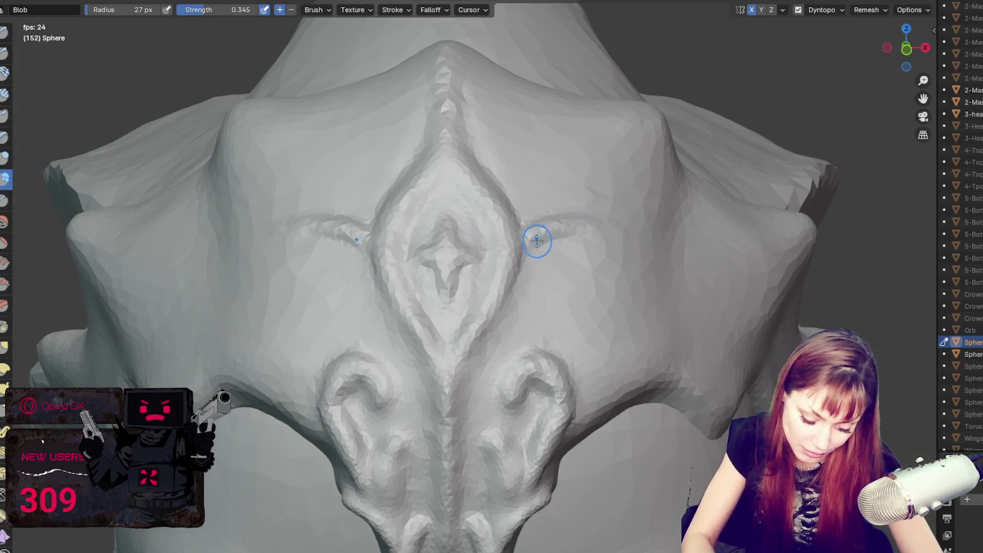
mouse_move(647, 136)
left_mouse_down()
mouse_move(531, 252)
mouse_move(611, 272)
left_mouse_up()
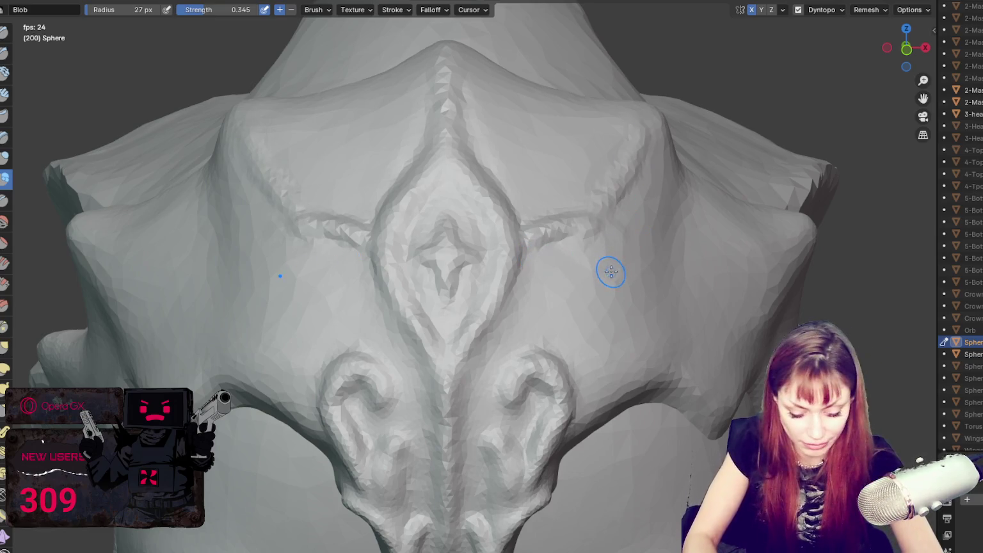
key("f")
left_click(595, 246)
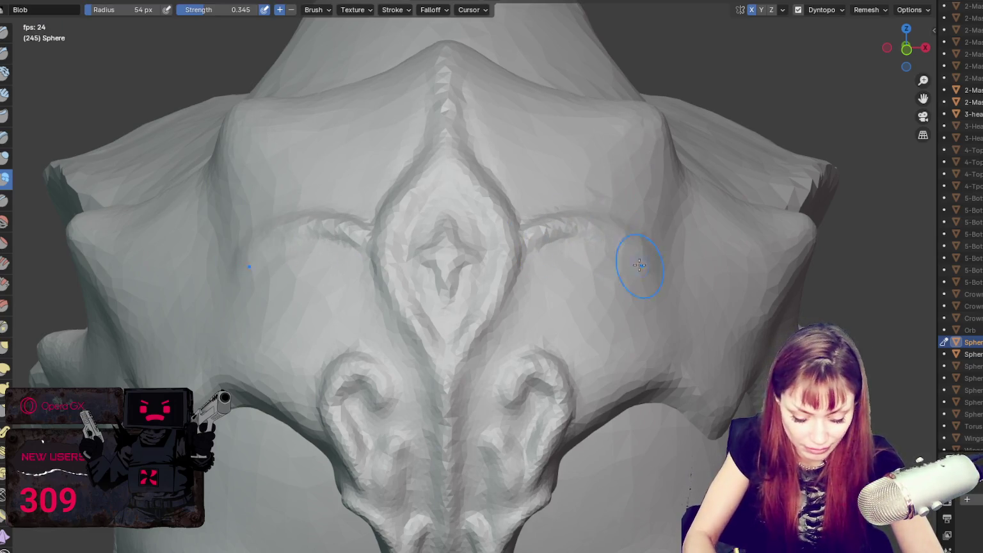
mouse_move(637, 256)
left_mouse_down()
mouse_move(631, 311)
mouse_move(619, 282)
mouse_move(611, 321)
mouse_move(593, 226)
mouse_move(614, 239)
mouse_move(563, 214)
mouse_move(607, 206)
left_mouse_up()
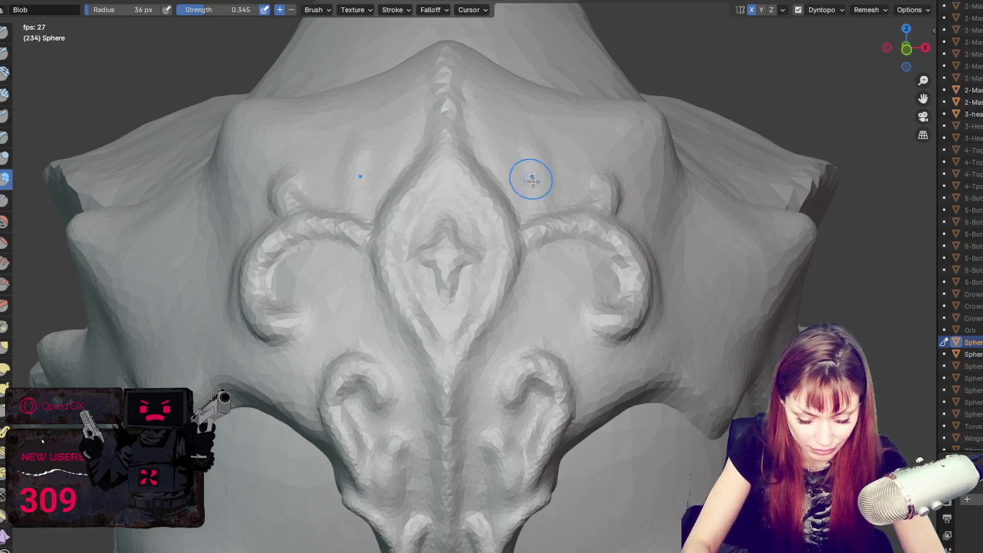
left_click_drag(517, 204, 574, 138)
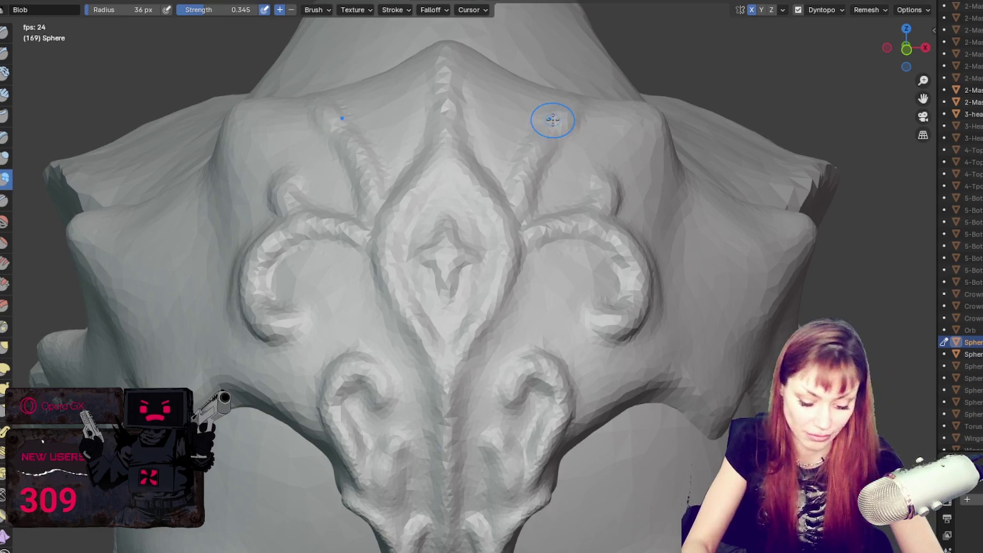
Step: Add diagonal ridges toward the crown, a ridge down the ornament centre, and an inner scroll curl
middle_click_drag(561, 126, 589, 159)
left_click_drag(594, 329, 536, 402)
left_click_drag(464, 266, 464, 323)
middle_click_drag(520, 356, 540, 317)
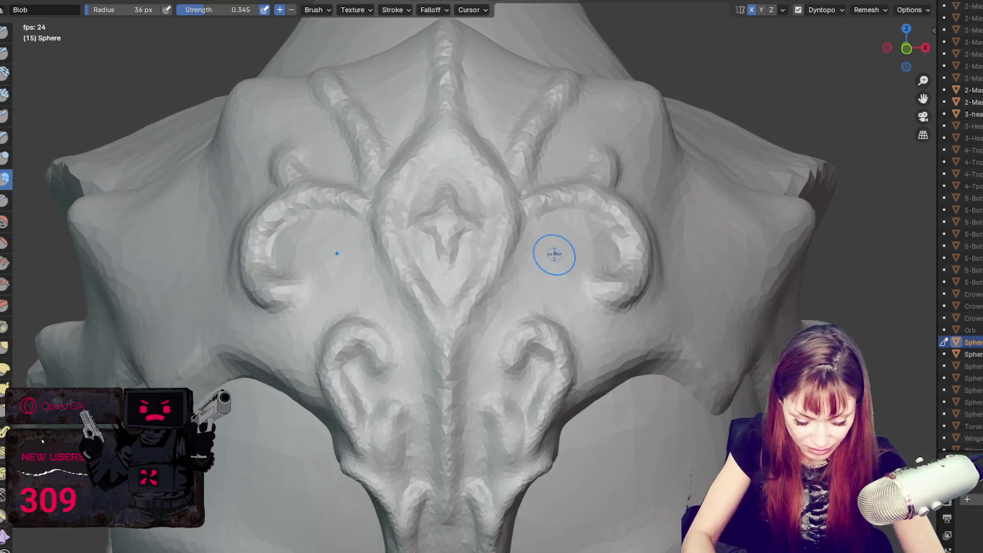
left_click_drag(544, 218, 559, 230)
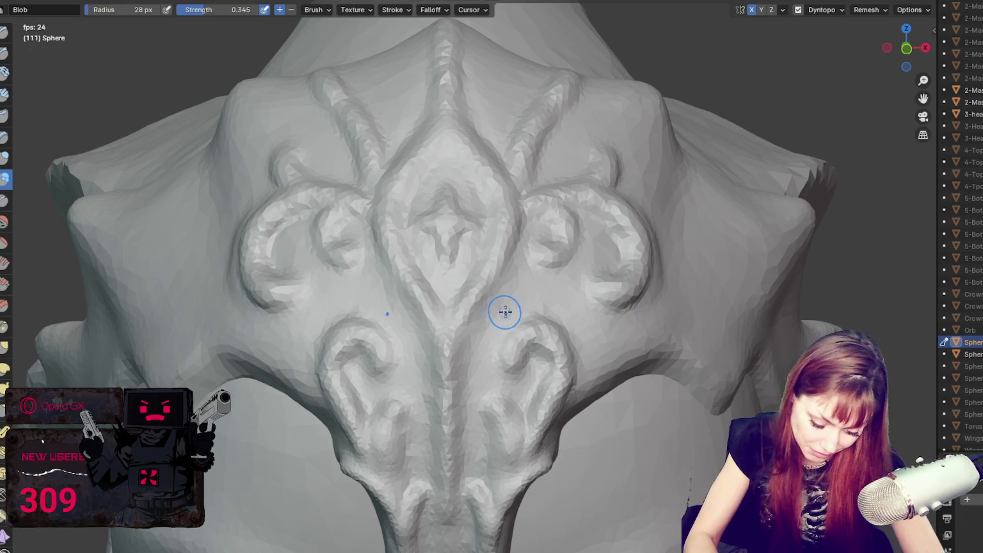
Step: Draw a horizontal ridge across the ornament and check it from an angle
left_click_drag(564, 299, 577, 296)
middle_click_drag(578, 297, 509, 314)
mouse_move(509, 314)
left_mouse_down()
mouse_move(581, 330)
mouse_move(564, 318)
left_mouse_up()
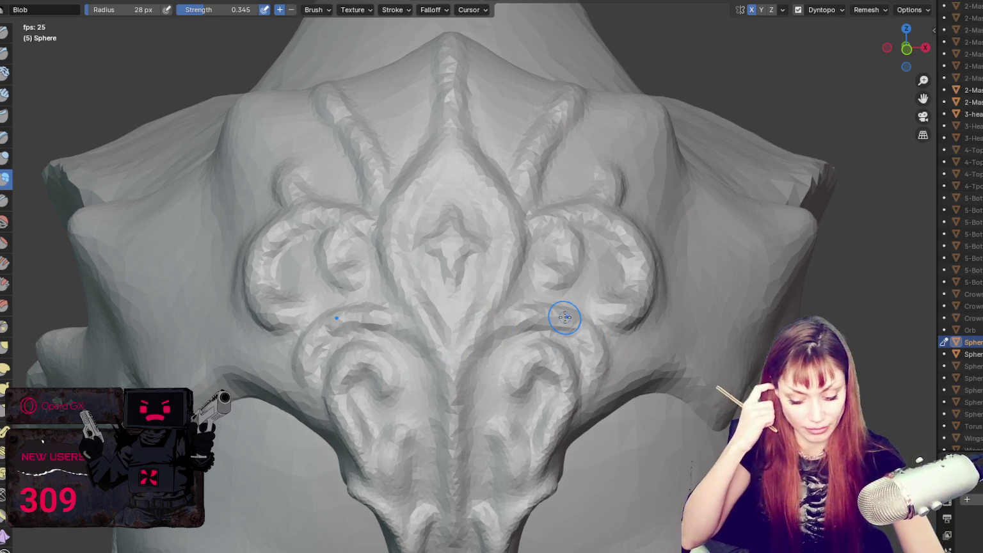
key("g")
middle_click_drag(610, 290, 540, 302)
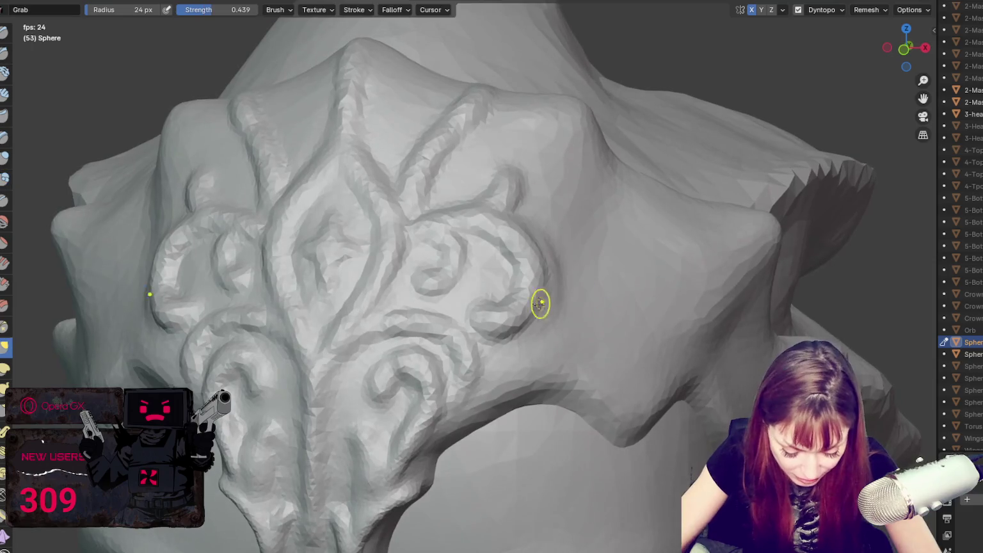
Step: Pull the curled ridge up and left with the Grab brush, resizing it to 63 then 77 px
mouse_move(498, 333)
left_mouse_down()
mouse_move(481, 303)
mouse_move(417, 329)
left_mouse_up()
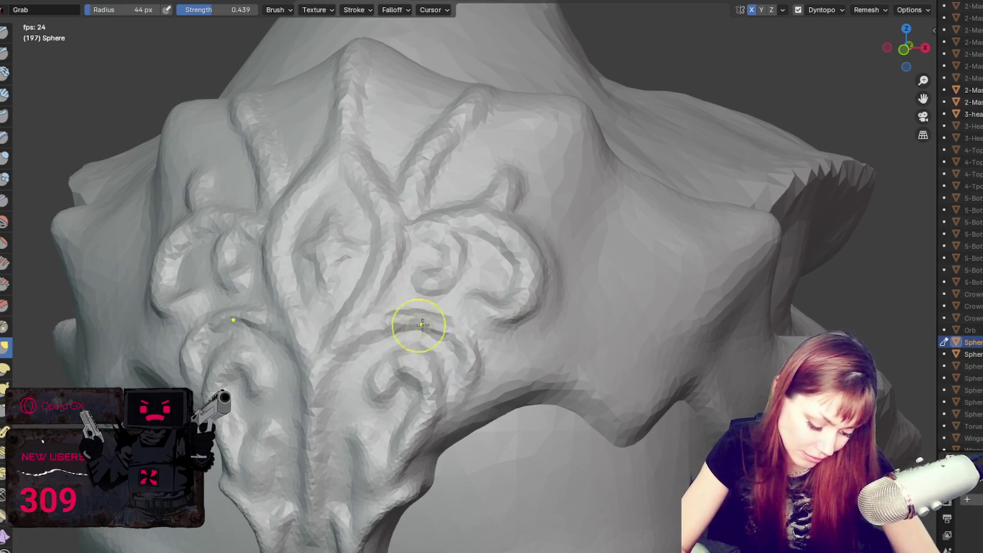
key("f")
left_click(547, 308)
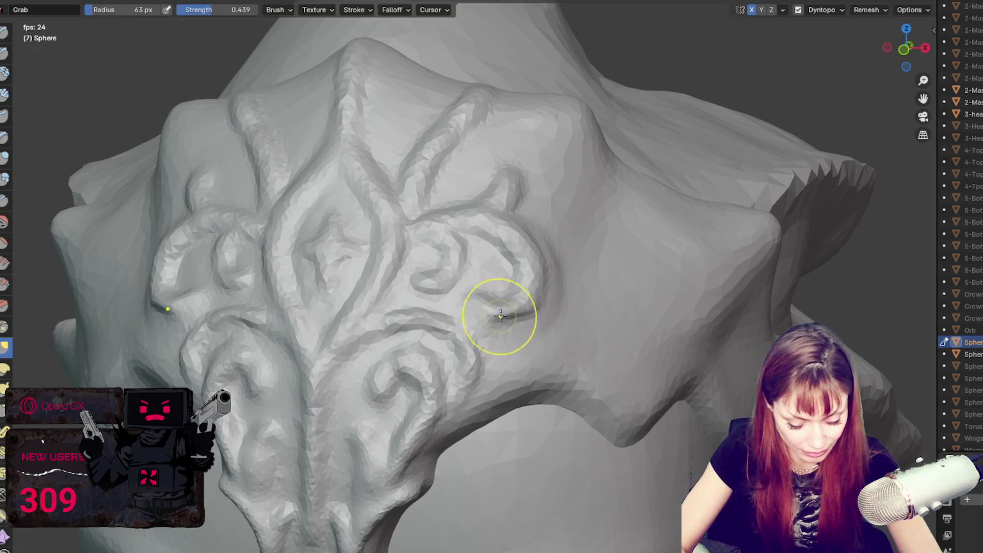
key("f")
left_click(509, 281)
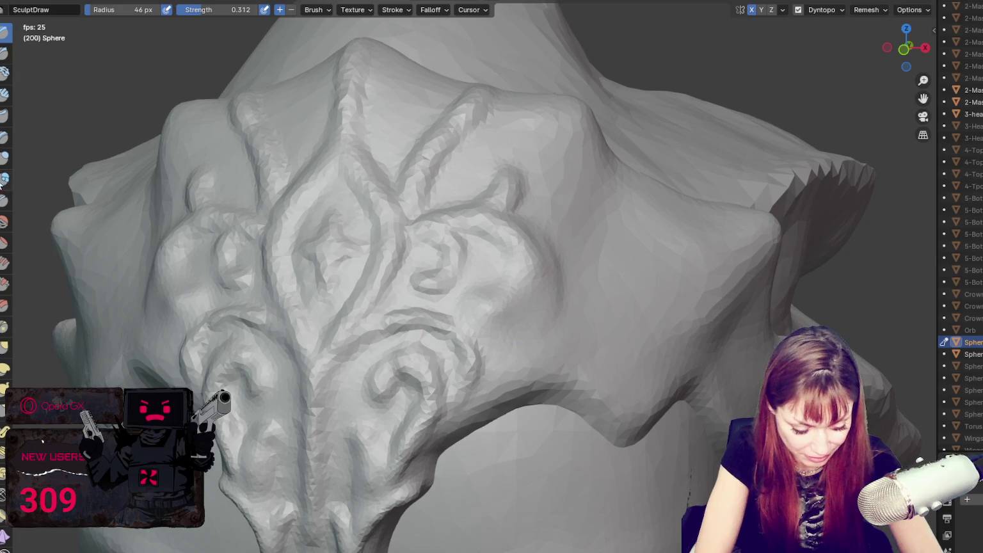
Step: Crease the underside and edge of the right scroll
left_click(4, 180)
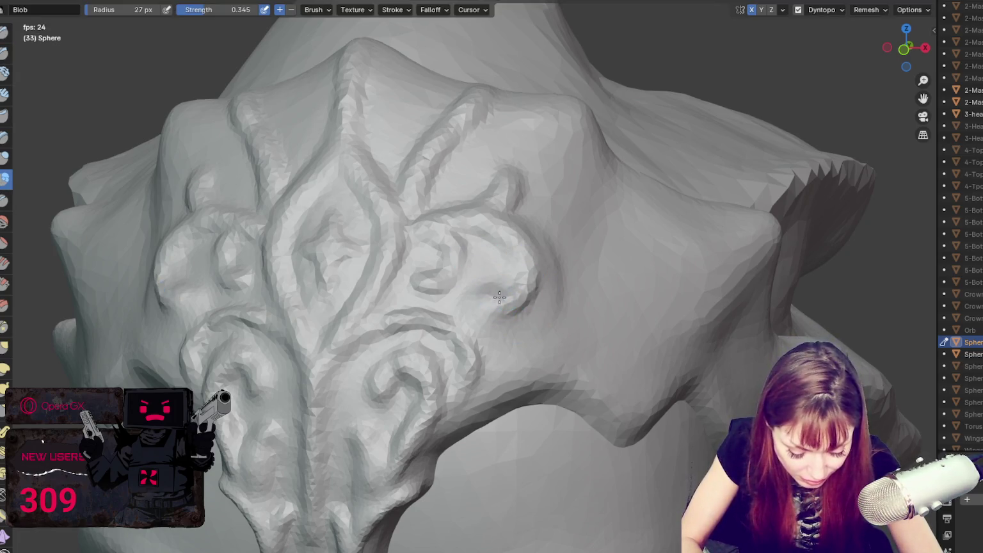
key("shift+c")
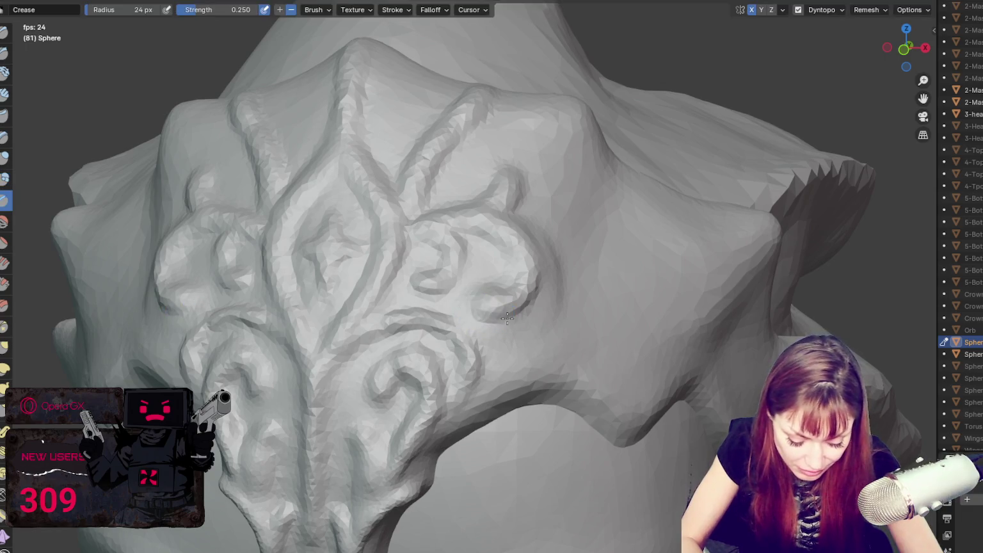
left_click_drag(528, 222, 528, 314)
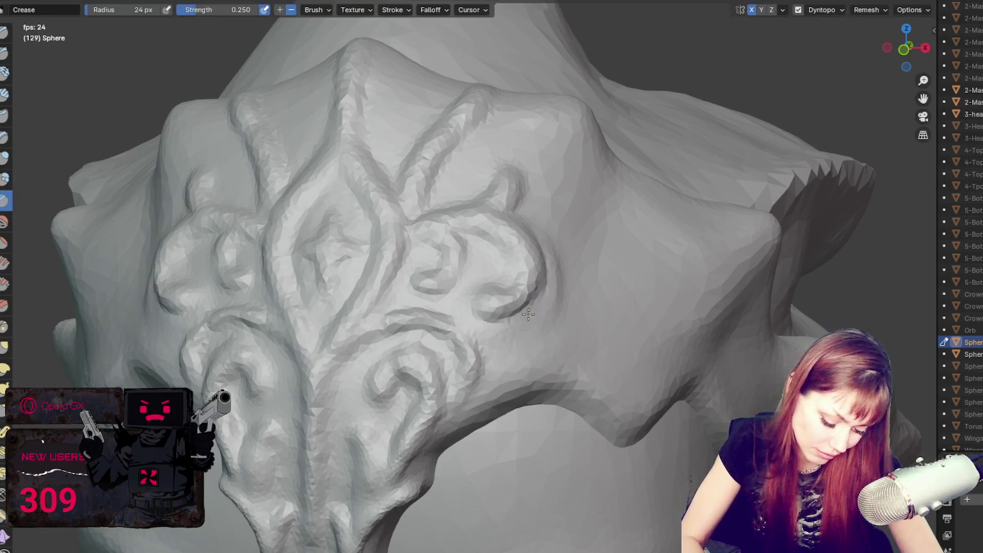
left_click_drag(503, 215, 507, 259)
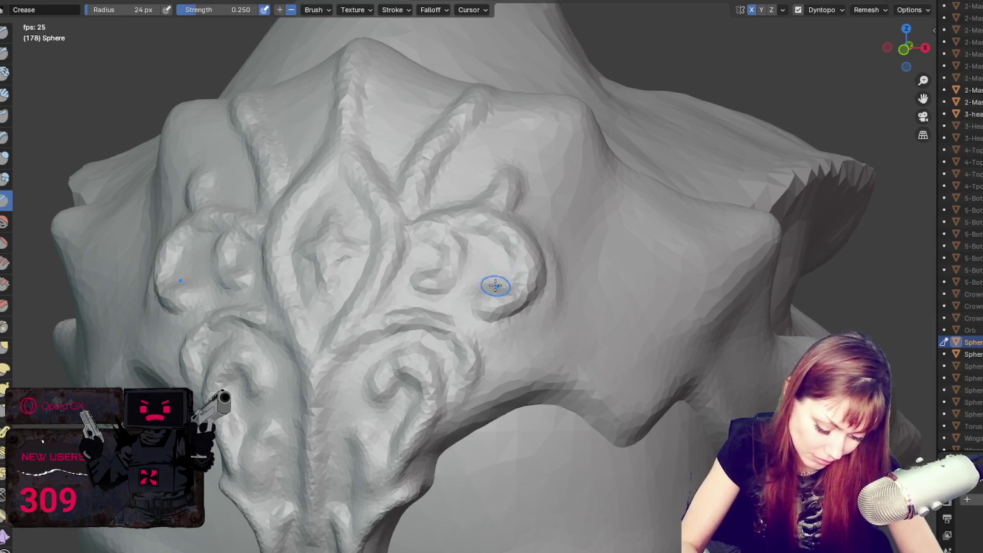
Step: Add a small round Blob bump inside the right scroll's curl
key("g")
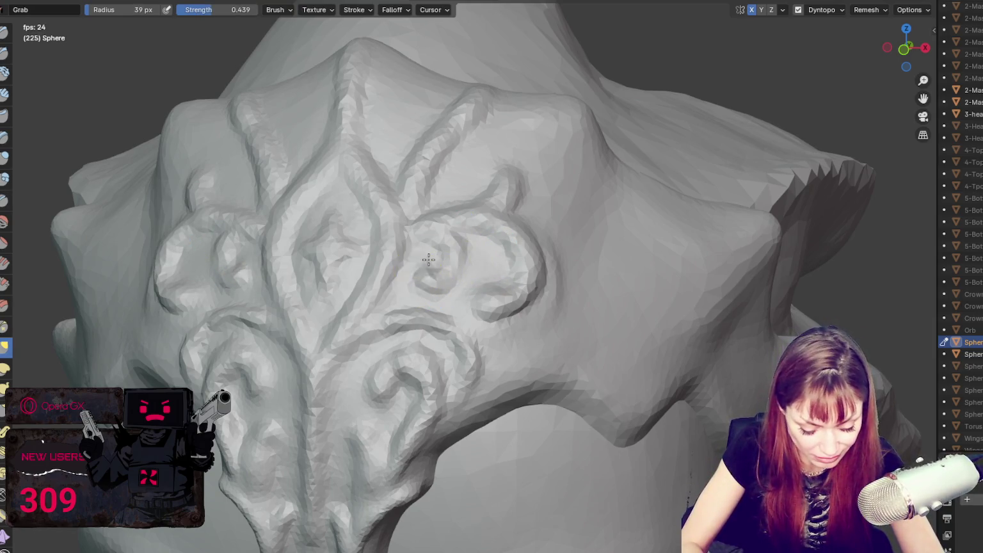
key("x")
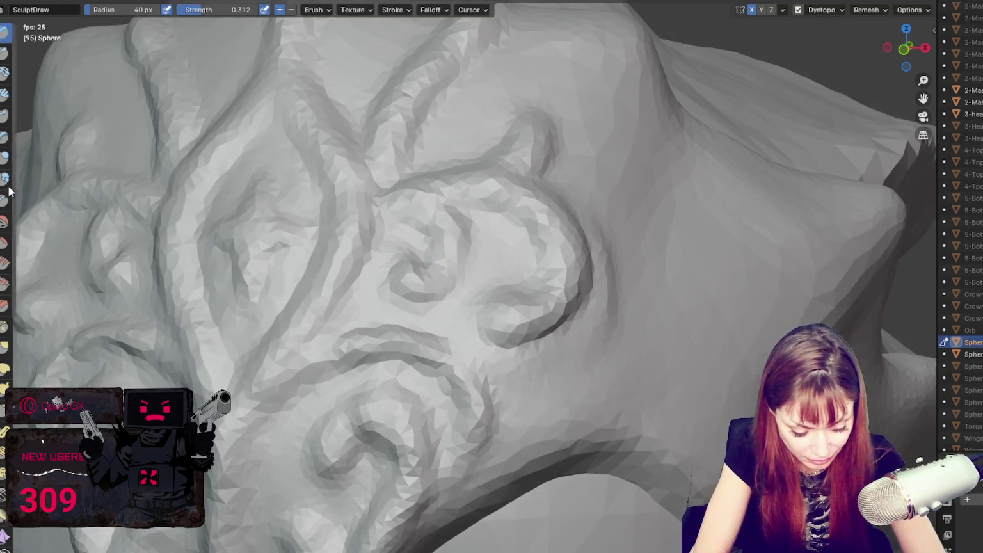
left_click(5, 178)
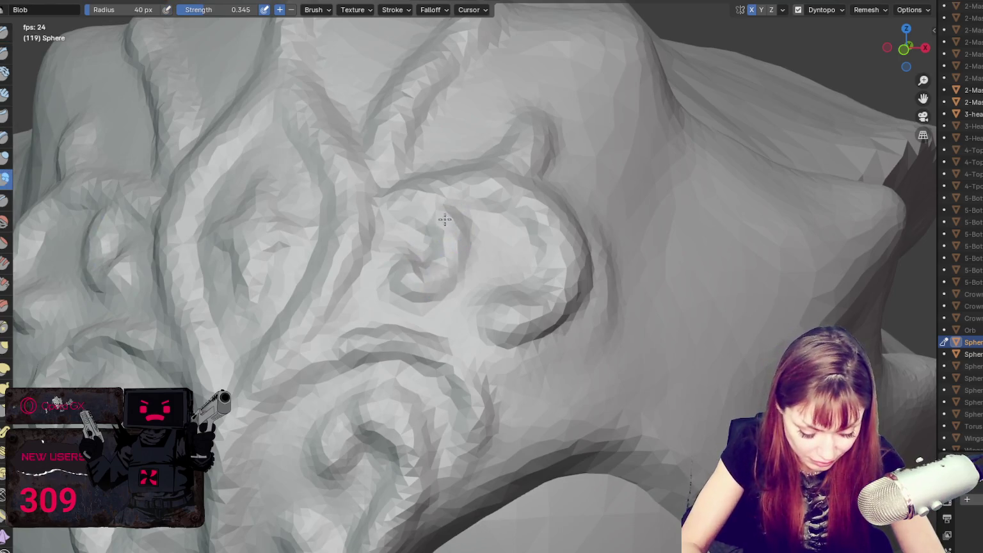
left_click(505, 244)
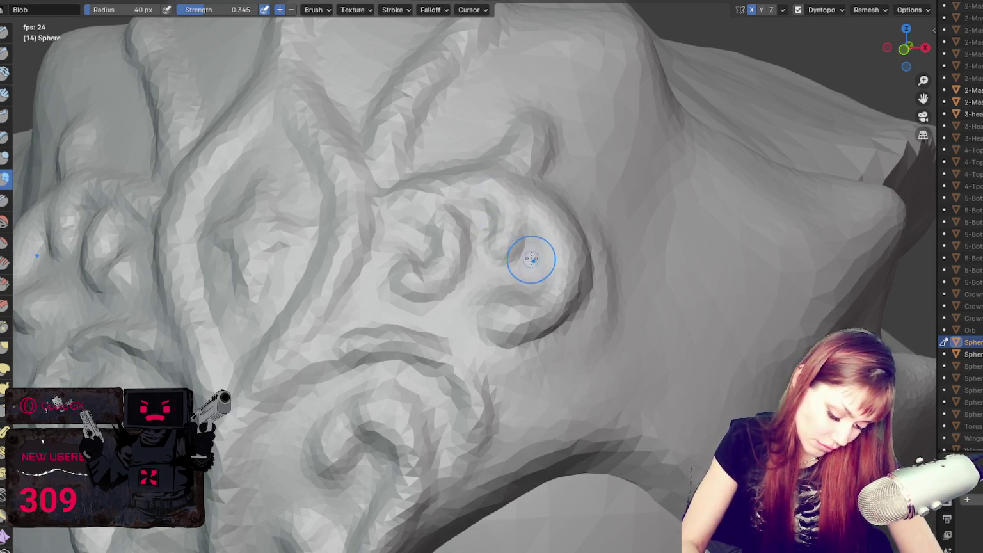
key("shift+c")
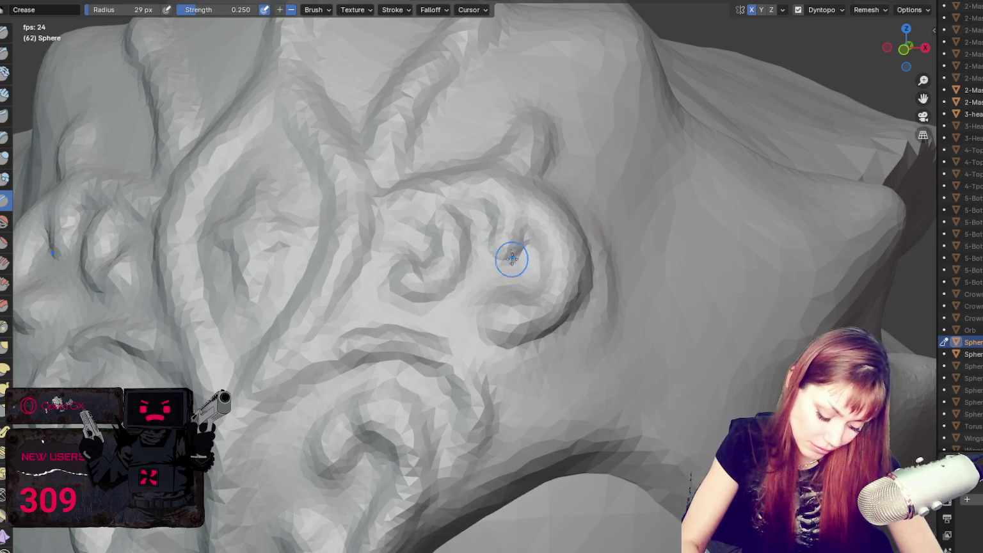
key("g")
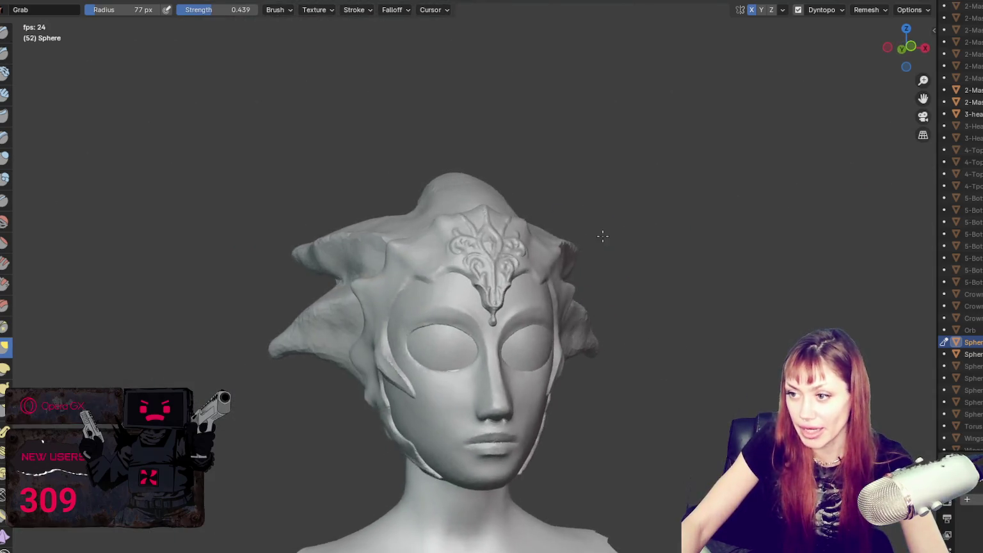
Step: Zoom in on the ornament, resize the brush from 40 to 81 px, and pick the Blob brush
scroll(477, 273, "up", 4)
scroll(477, 274, "up", 3)
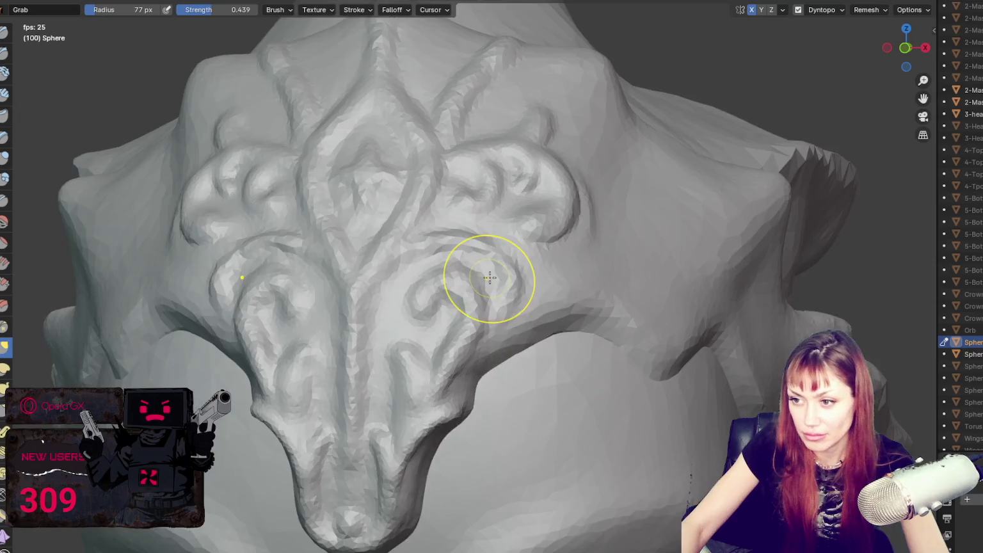
key("f")
left_click(499, 256)
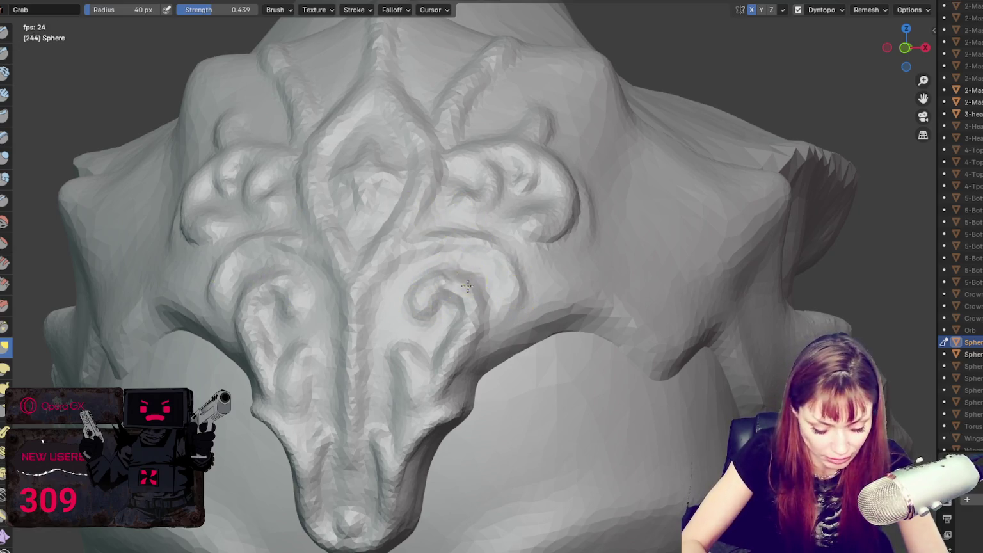
key("f")
left_click(410, 292)
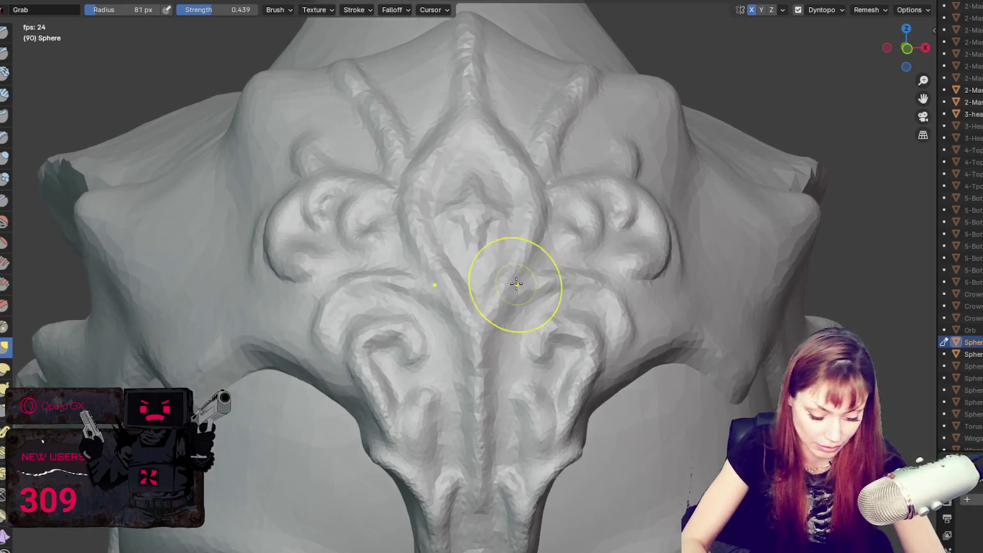
left_click(4, 179)
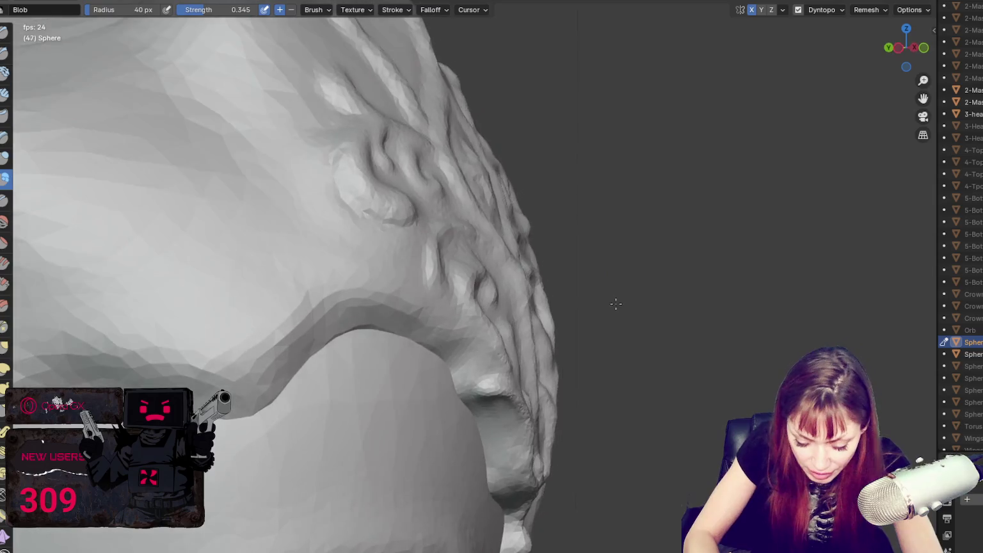
Step: Switch to the Grab brush and enlarge it to 111 px, then up to 151 px
key("g")
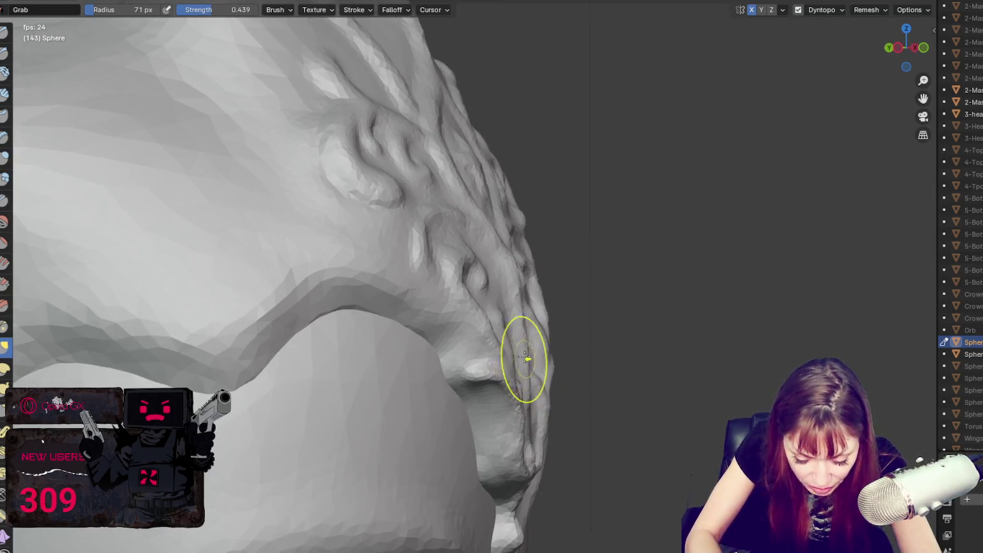
key("f")
left_click(490, 226)
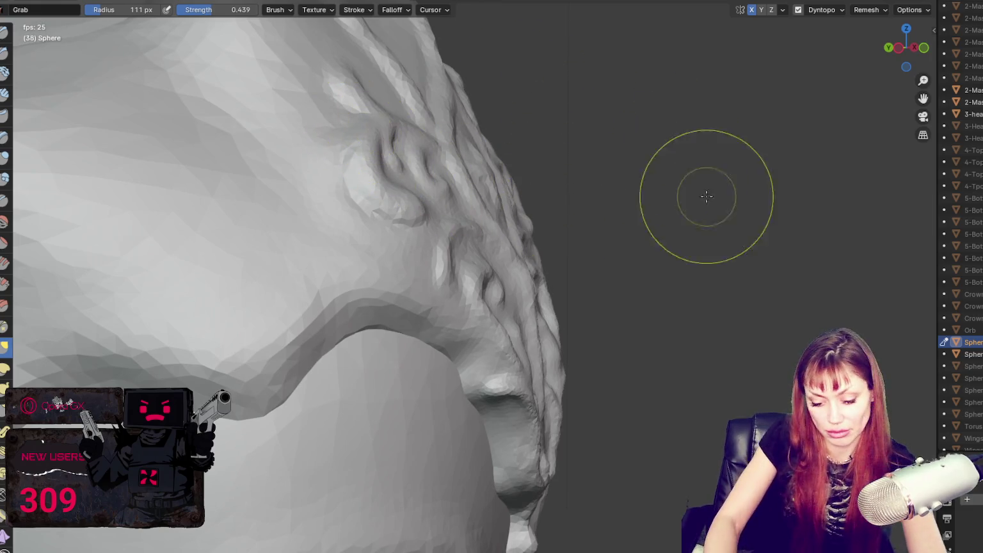
key("bracketright")
key("bracketright")
key("bracketright")
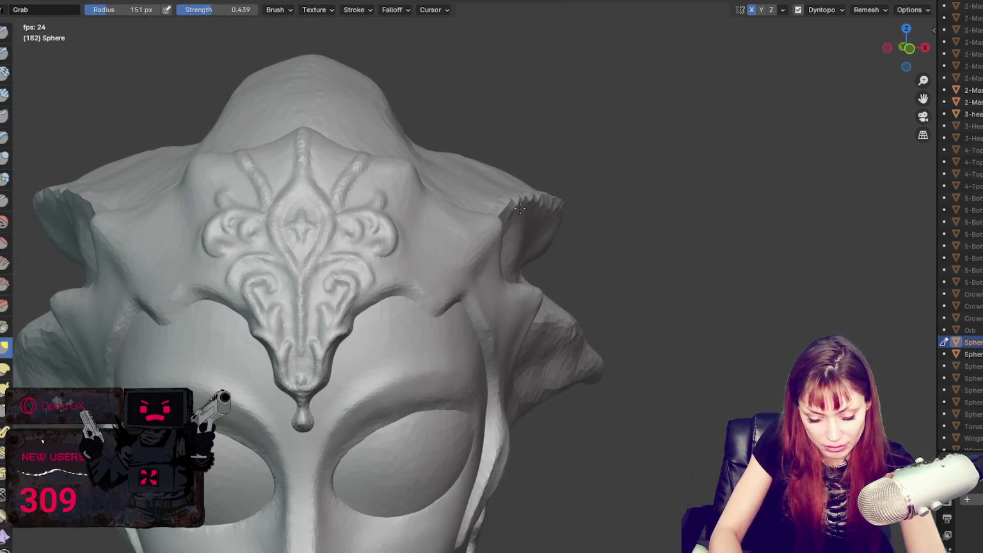
Step: Shrink the Grab brush for fine detail, settling on 41 px and then 25 px
key("bracketleft")
key("bracketleft")
key("bracketleft")
key("bracketleft")
key("bracketleft")
key("bracketleft")
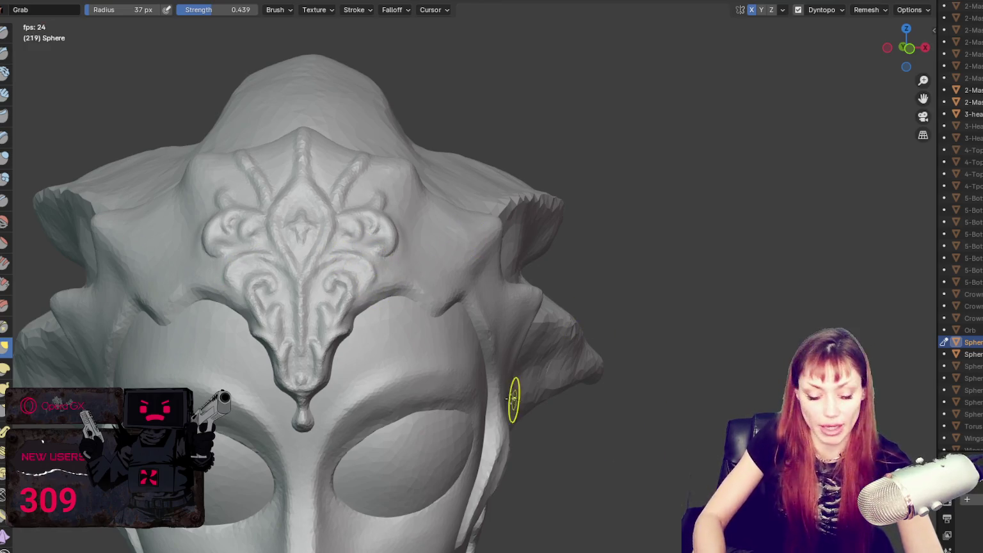
key("f")
left_click(351, 284)
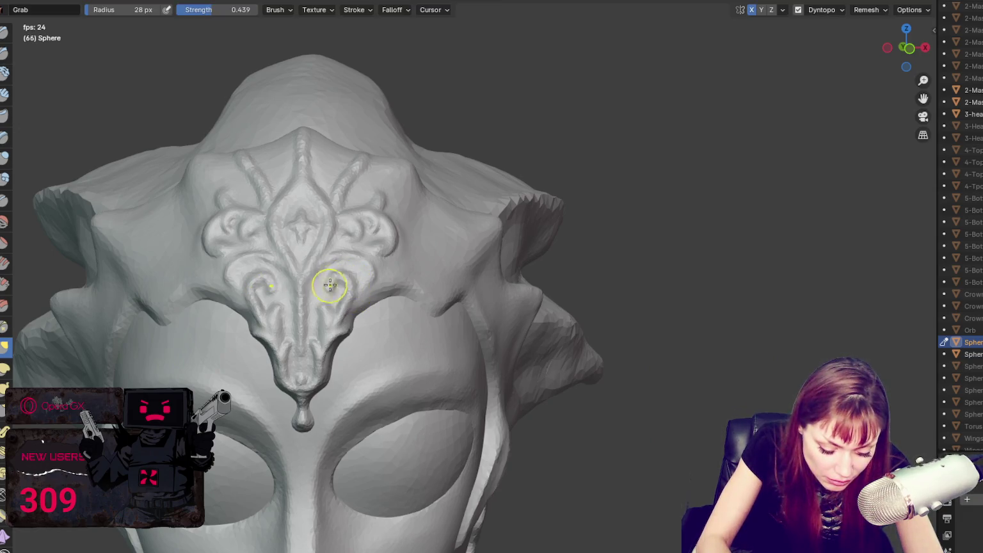
key("f")
left_click(336, 313)
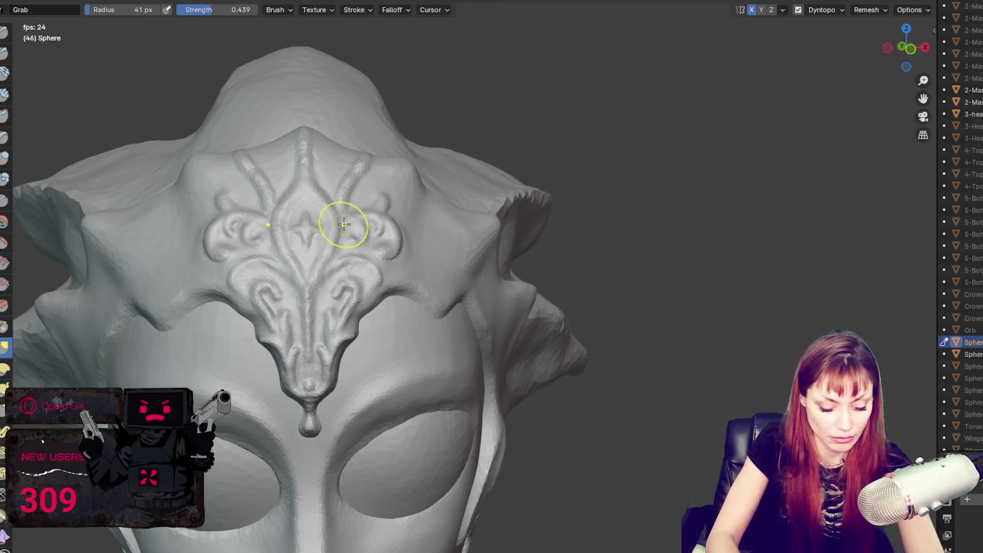
key("f")
left_click(350, 312)
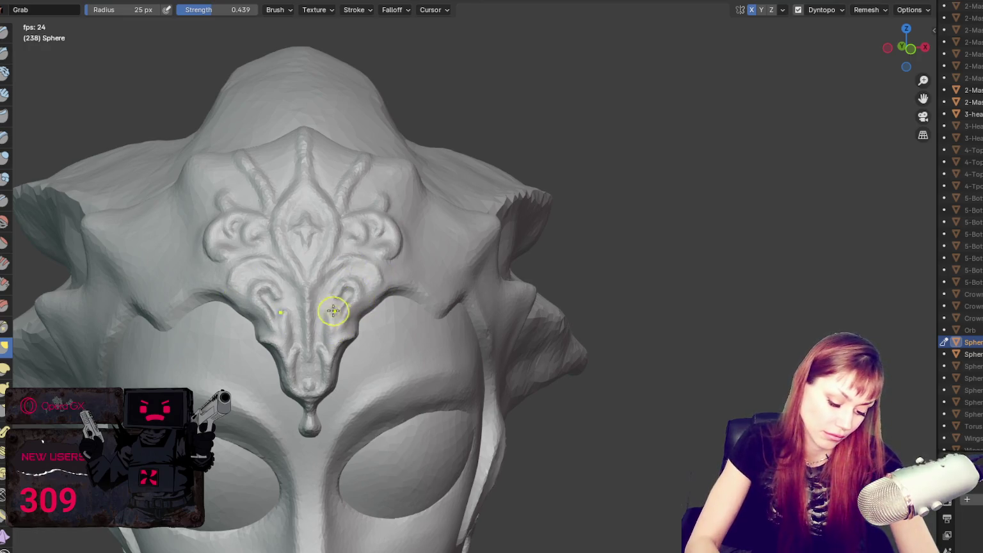
Step: Orbit to a three-quarter side view, then snap to the front view of the mask
scroll(573, 217, "down", 3)
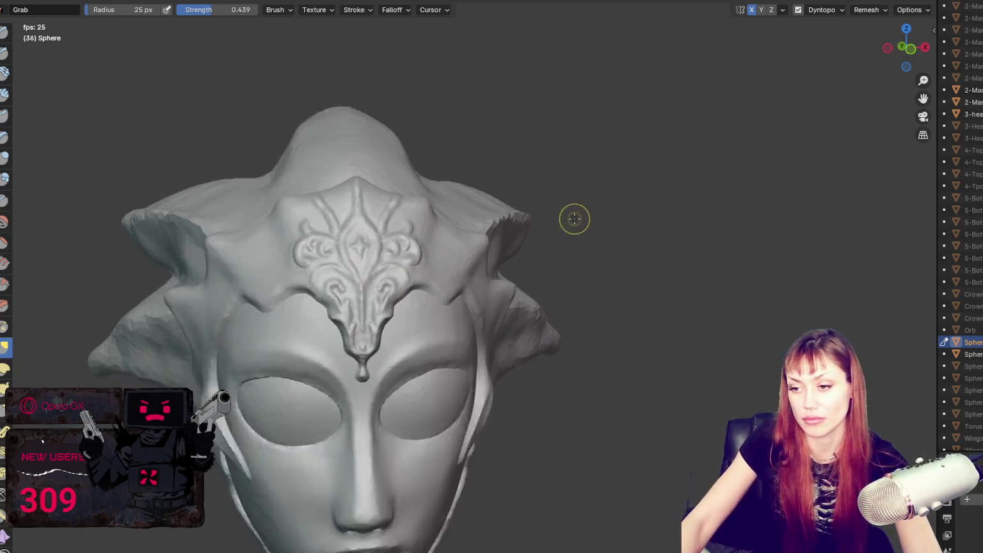
scroll(573, 292, "down", 2)
mouse_move(573, 292)
middle_mouse_down()
mouse_move(477, 281)
mouse_move(626, 288)
mouse_move(470, 277)
middle_mouse_up()
scroll(626, 288, "up", 5)
scroll(575, 286, "down", 4)
key("KP_1")
scroll(554, 286, "up", 4)
Step: With the Blob brush, sculpt jagged raised ridges down the cheek spike and along the mask's side edge
key("b")
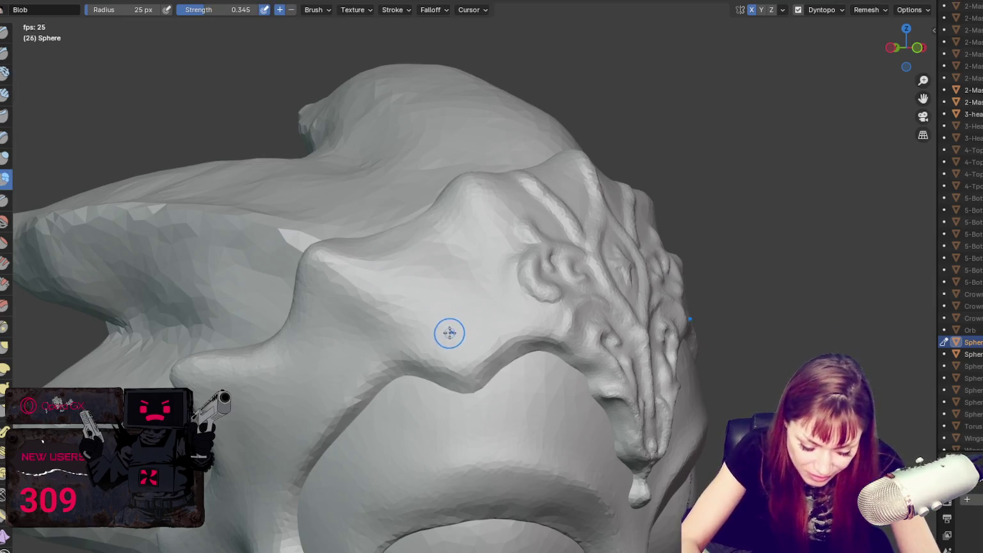
mouse_move(468, 390)
left_mouse_down()
mouse_move(445, 289)
mouse_move(481, 406)
left_mouse_up()
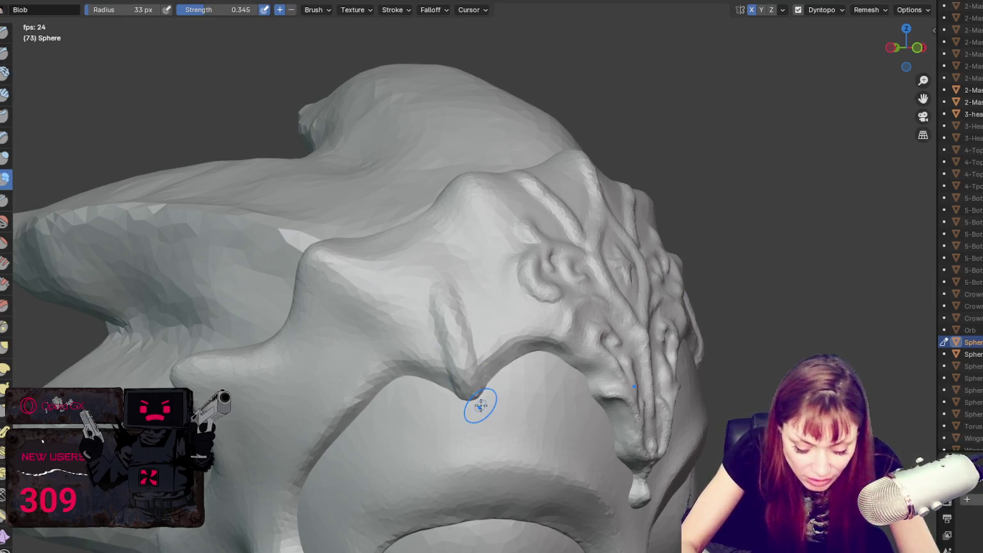
key("KP_1")
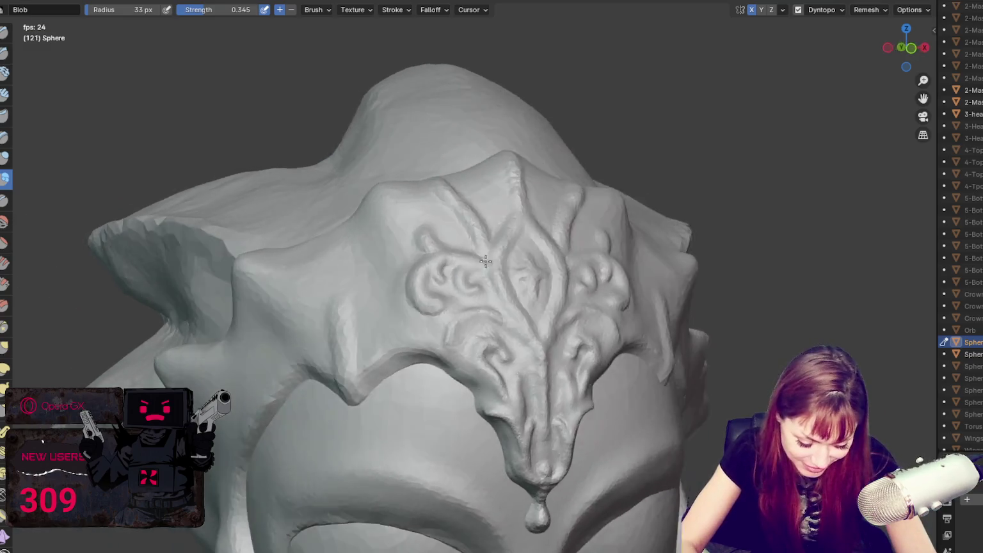
scroll(656, 245, "down", 5)
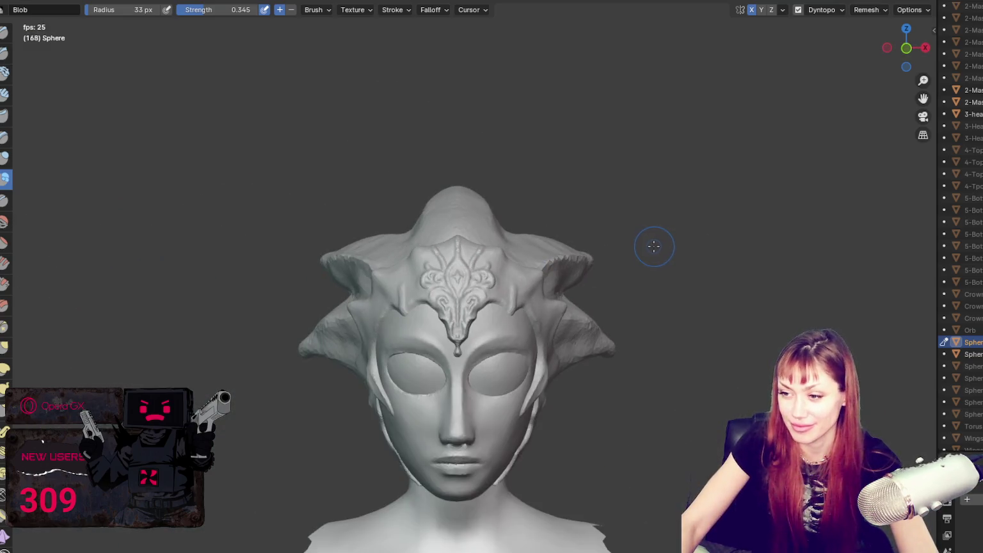
scroll(653, 246, "up", 4)
scroll(641, 269, "up", 1)
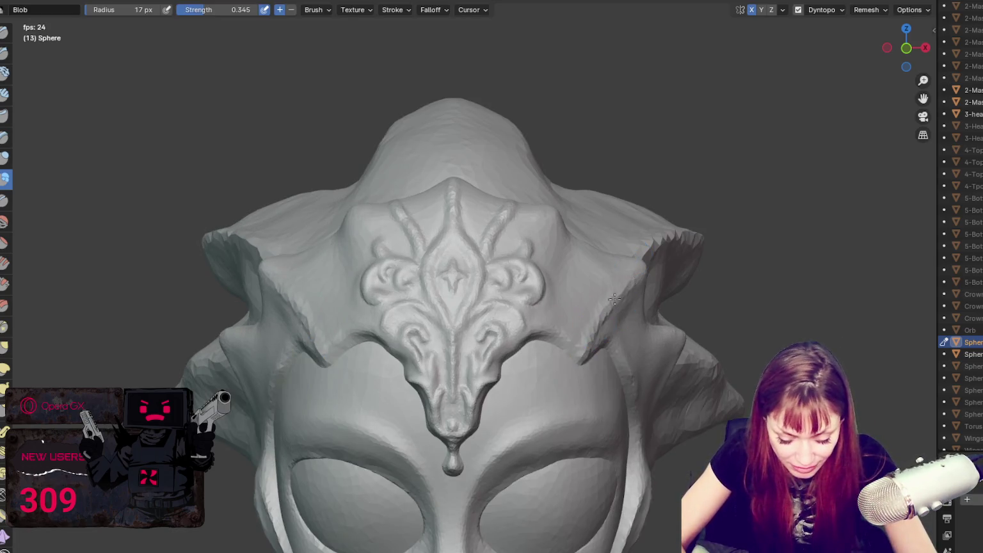
left_click_drag(614, 299, 647, 274)
middle_click_drag(654, 344, 567, 292)
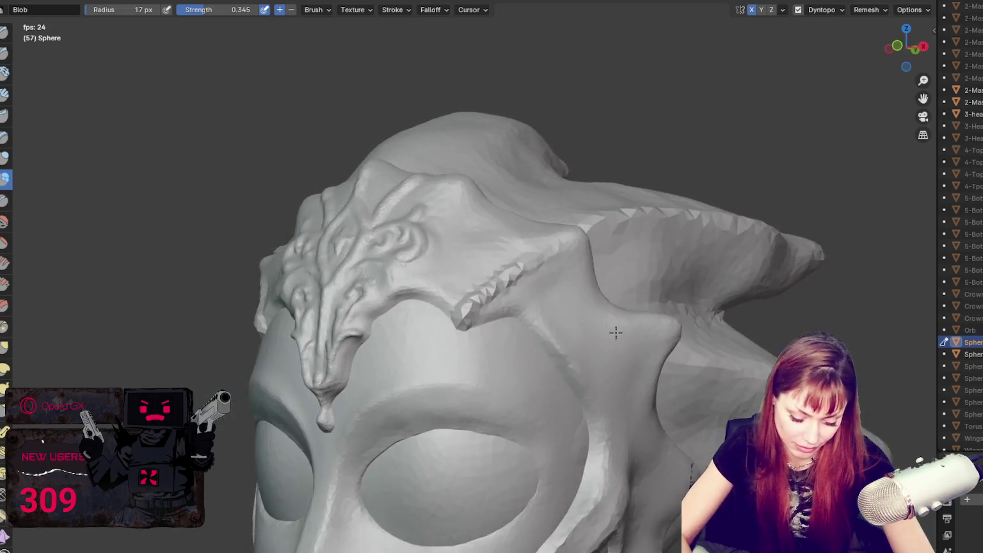
mouse_move(567, 292)
left_mouse_down()
mouse_move(551, 282)
mouse_move(501, 396)
mouse_move(574, 317)
left_mouse_up()
scroll(551, 283, "up", 2)
Step: At 26 px, deepen the creases under the cheek scroll ridge and reshape its curl
key("f")
left_click(518, 363)
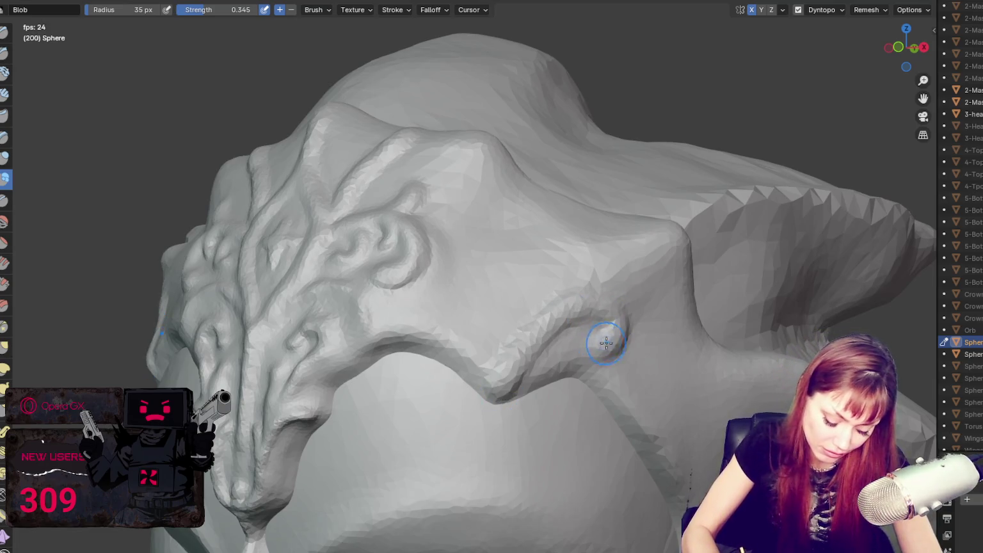
middle_click_drag(604, 340, 490, 370)
key("f")
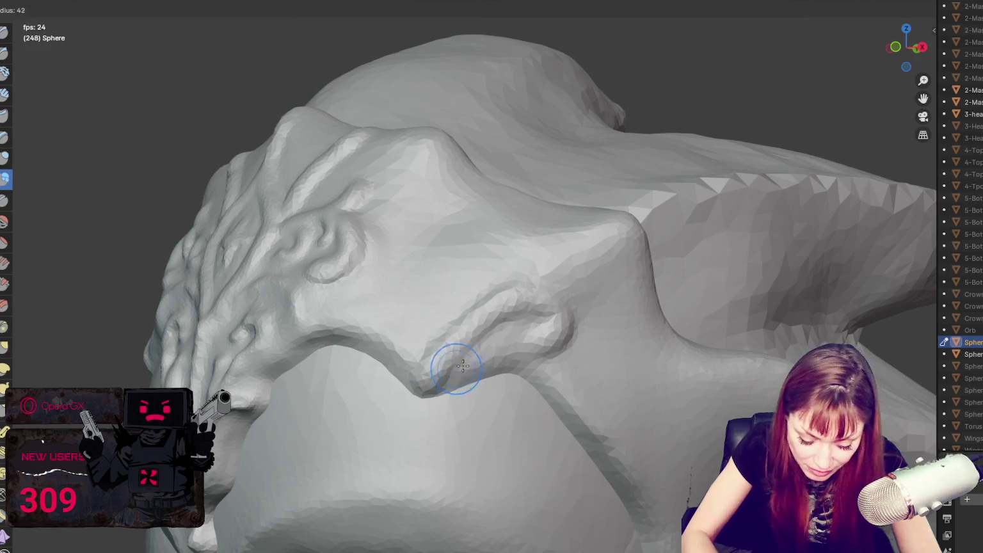
left_click(452, 370)
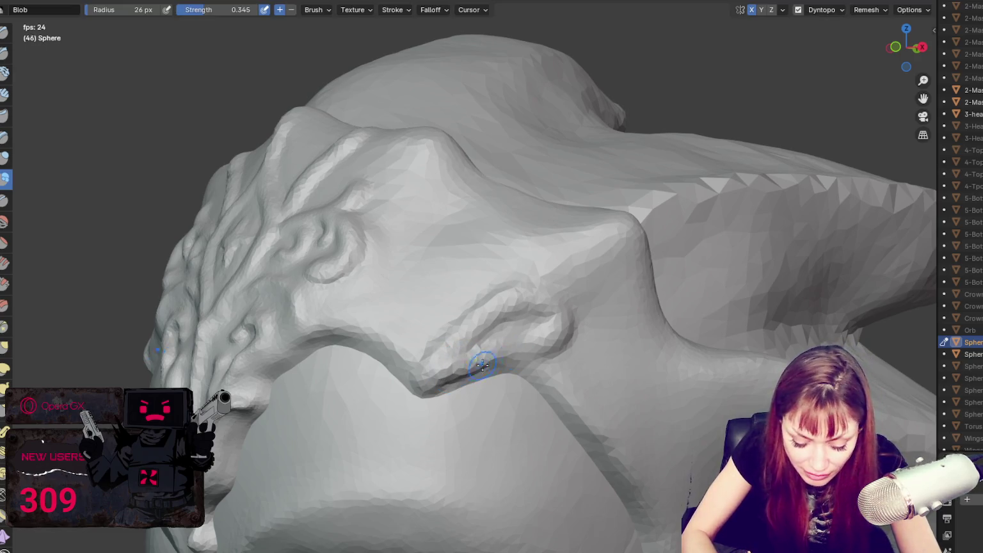
left_click_drag(483, 365, 442, 385)
left_click_drag(518, 342, 544, 322)
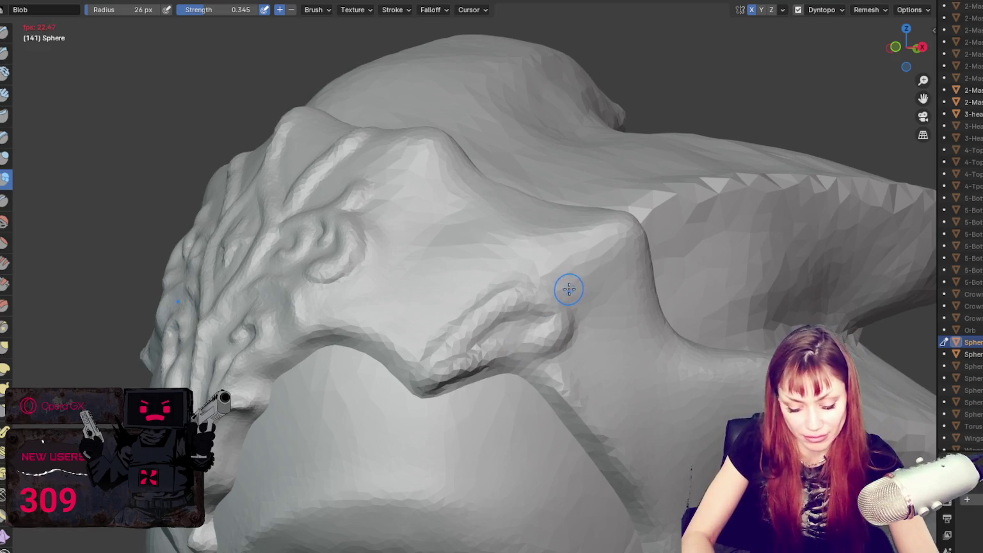
mouse_move(482, 352)
left_mouse_down()
mouse_move(538, 373)
mouse_move(585, 375)
mouse_move(587, 355)
mouse_move(567, 388)
left_mouse_up()
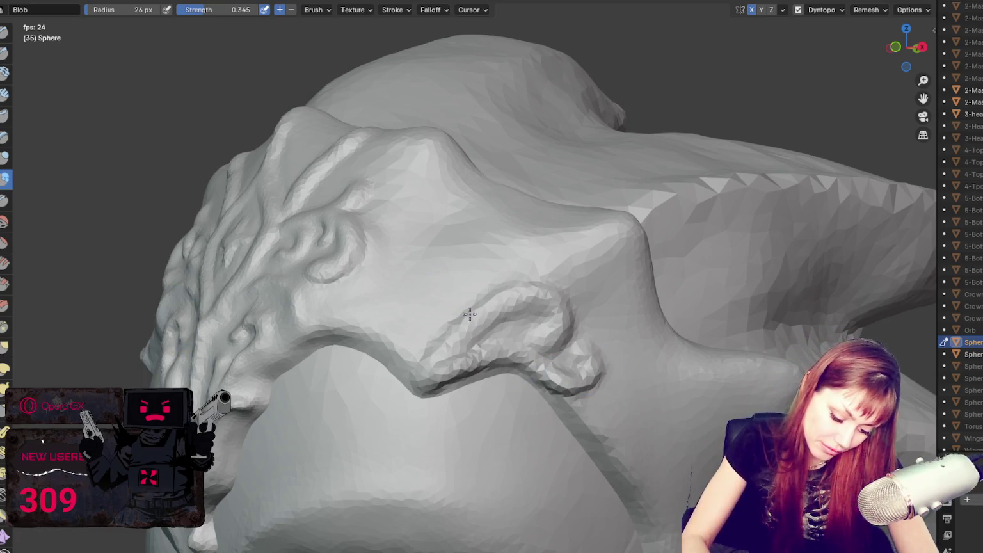
middle_click_drag(465, 299, 587, 296)
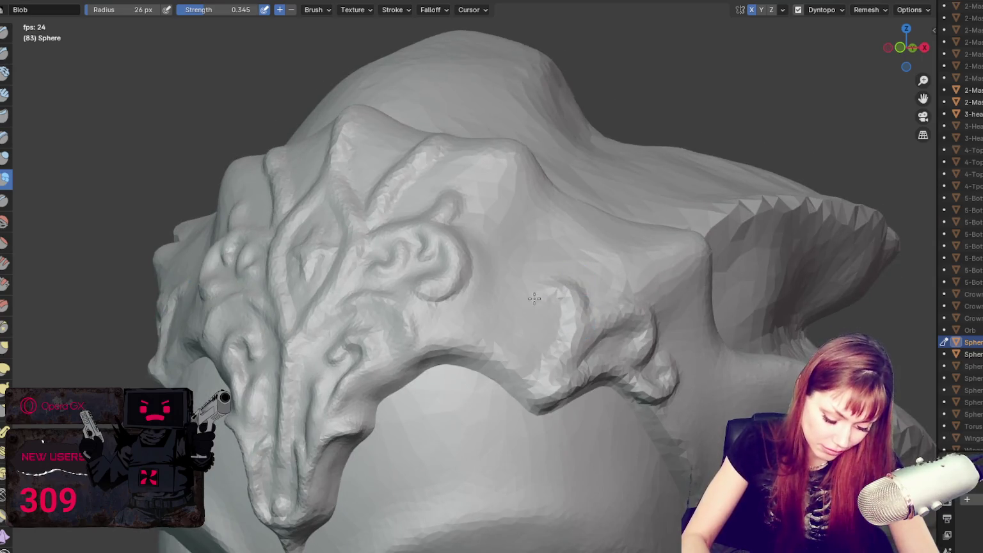
middle_click_drag(513, 368, 513, 259)
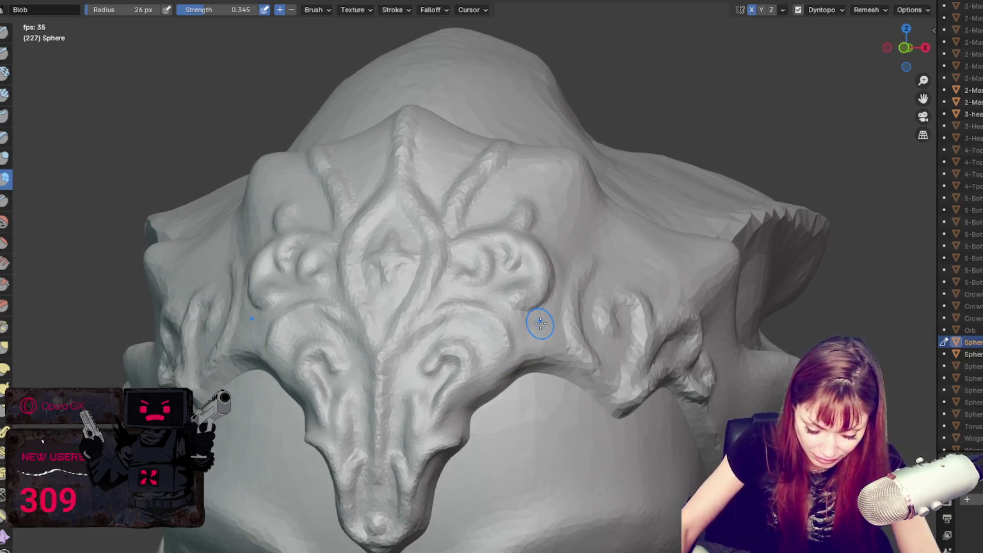
Step: Alternate Draw, Grab and Blob strokes with the Crease brush to sharpen the ornament's centre grooves, ending on Crease
scroll(540, 323, "up", 5)
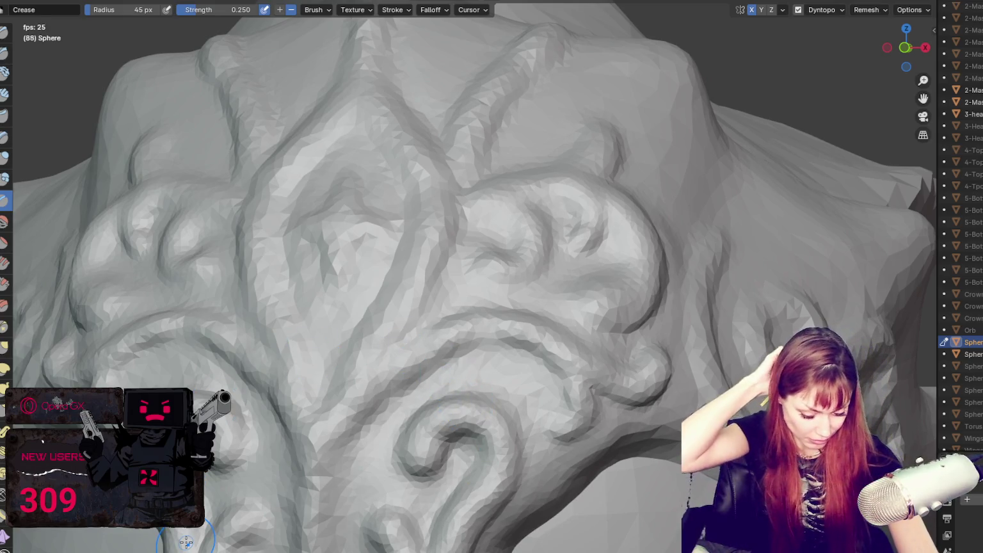
key("x")
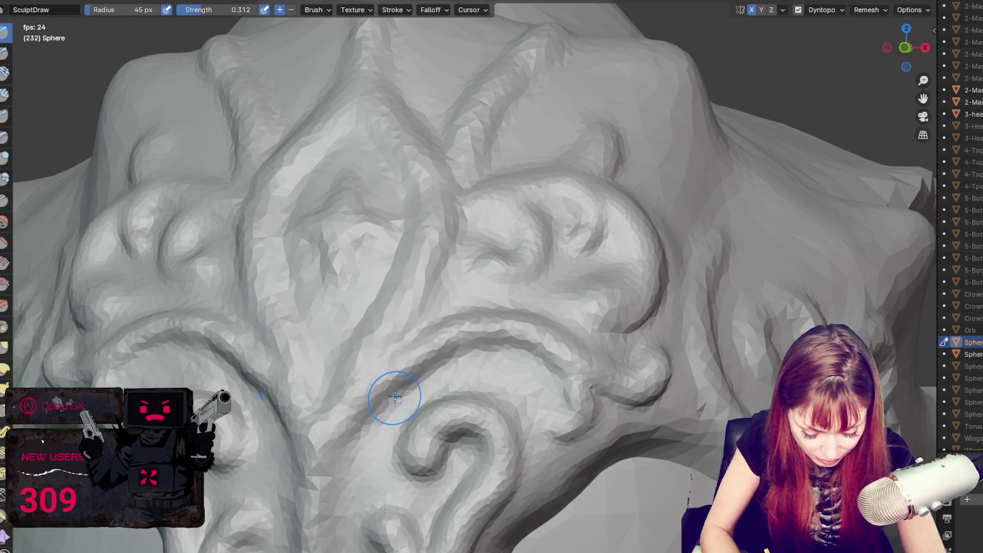
key("shift+c")
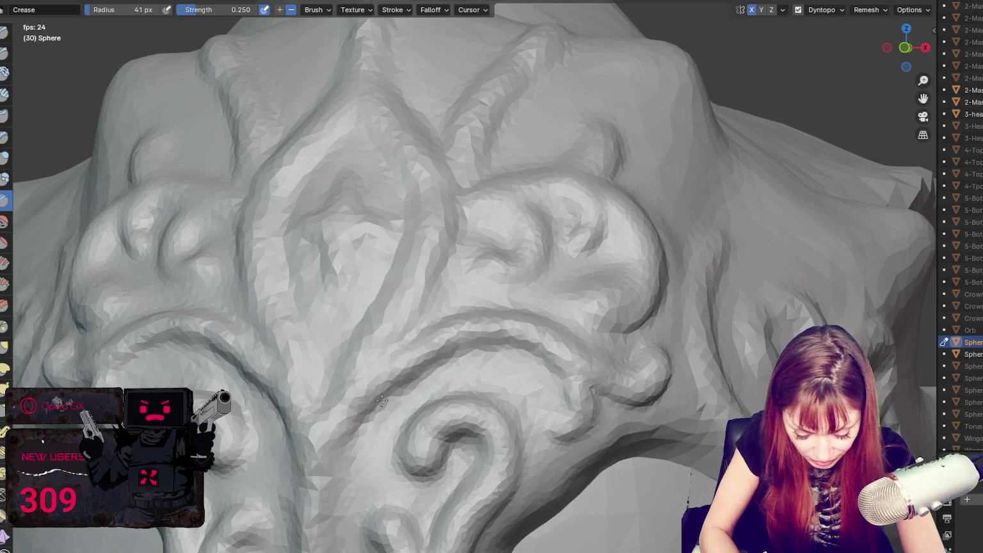
key("g")
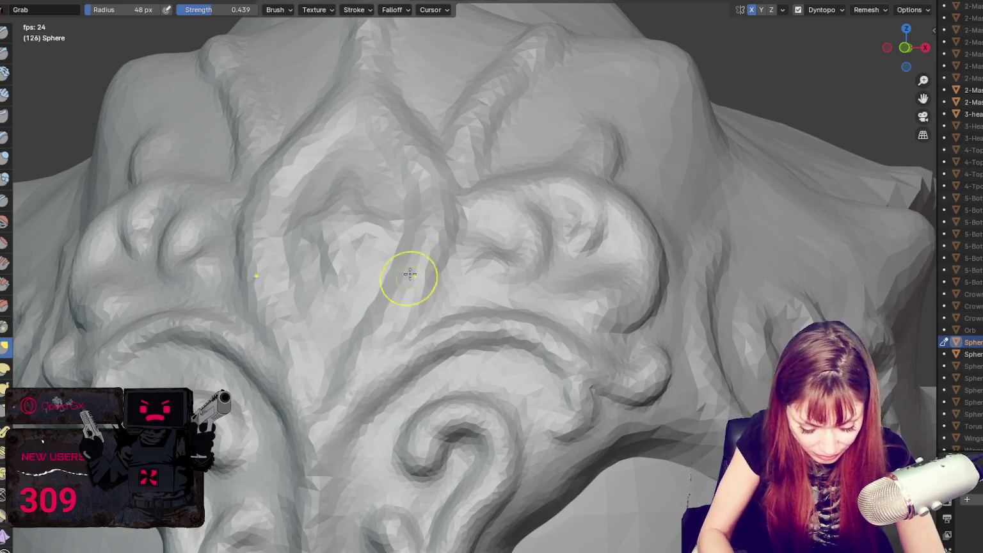
key("shift+c")
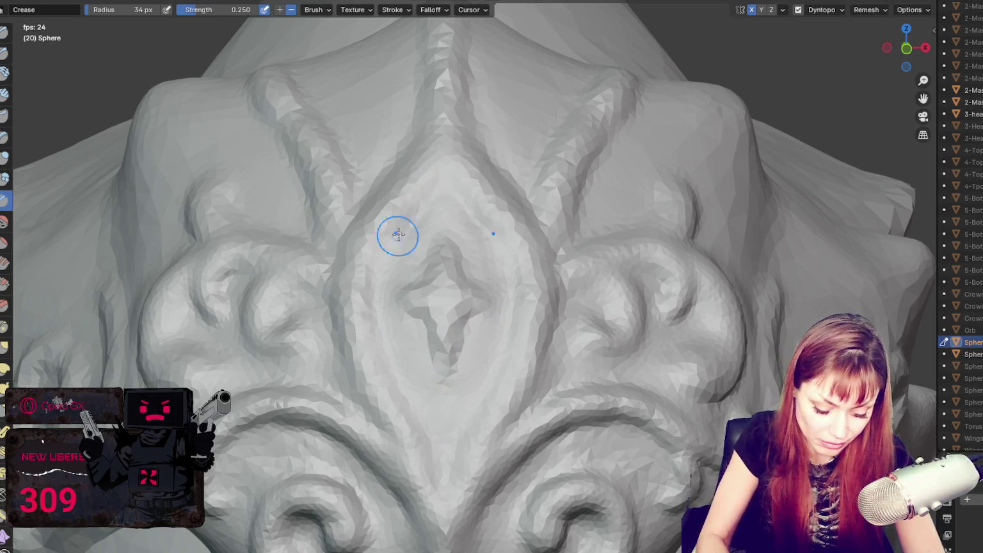
left_click(4, 179)
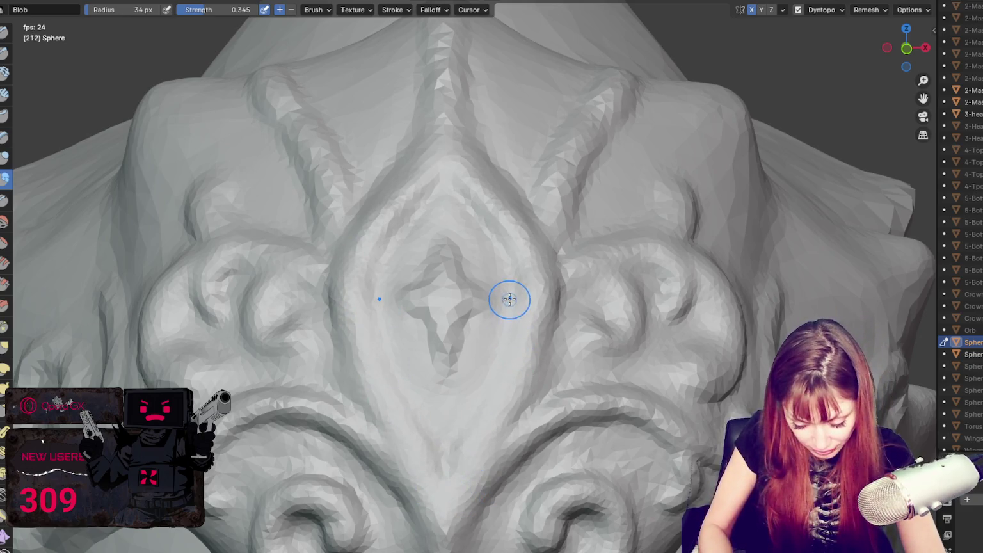
key("shift+c")
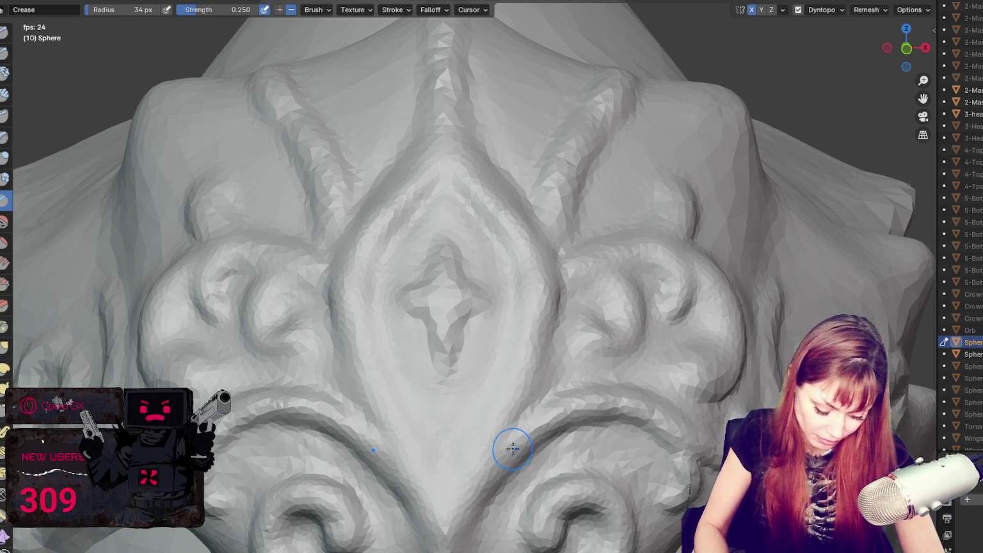
key("x")
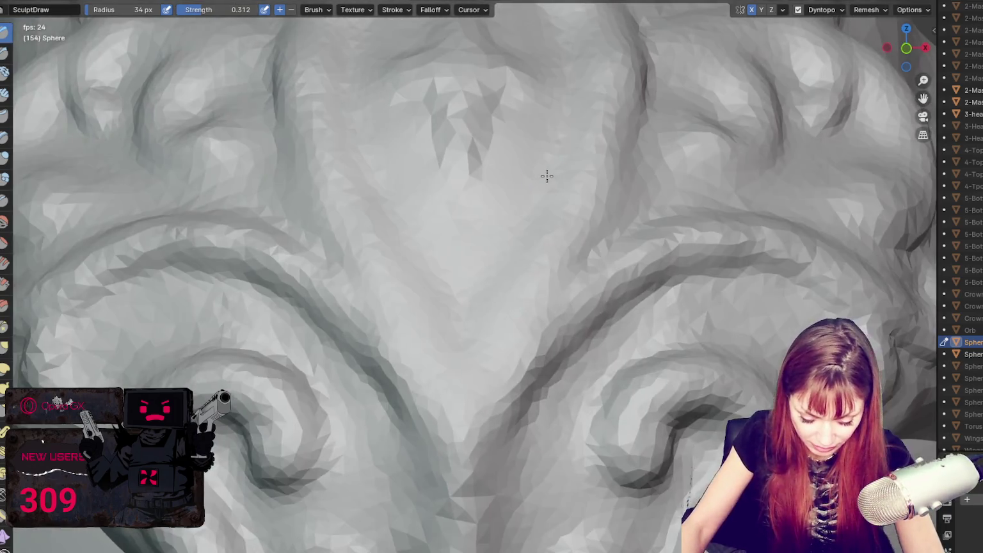
key("shift+c")
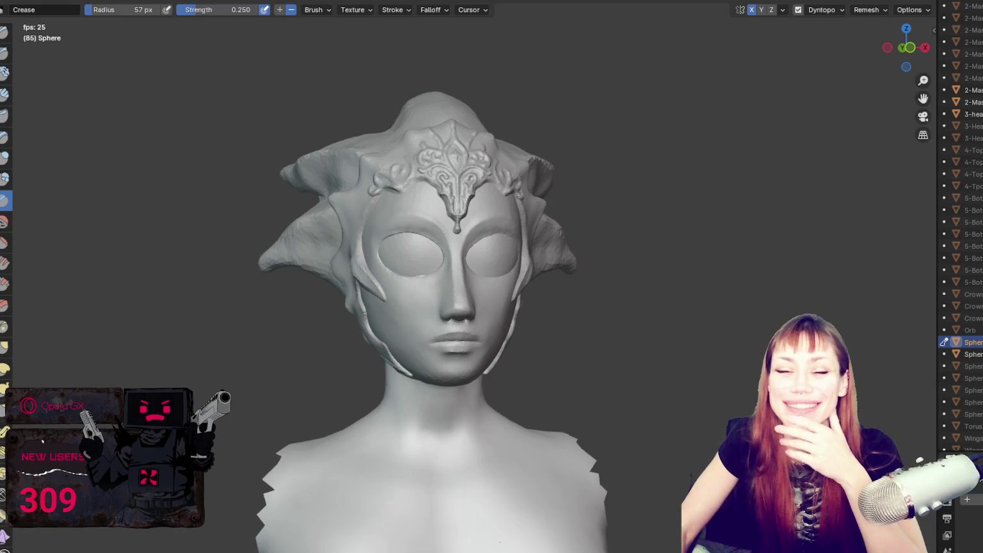
scroll(658, 151, "up", 3)
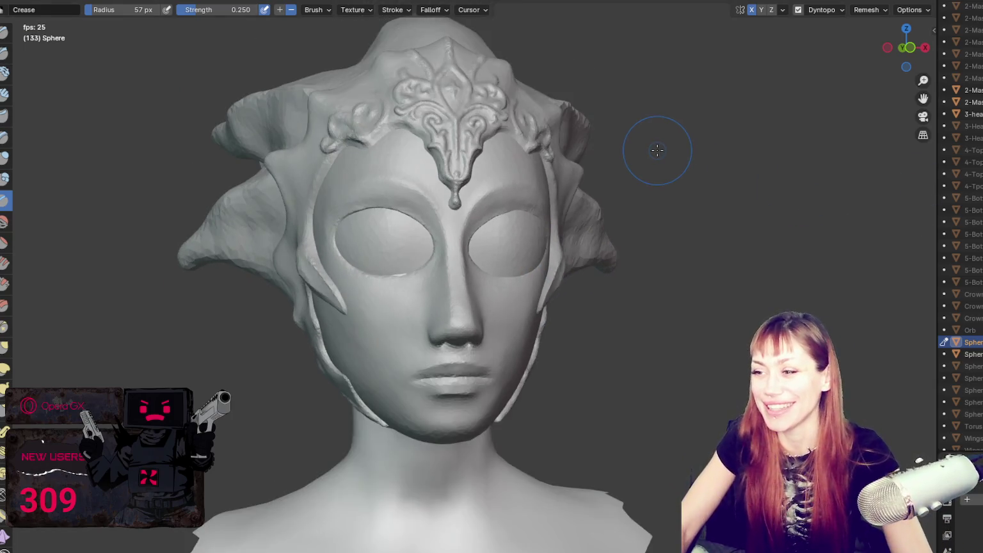
middle_click_drag(658, 151, 593, 151)
scroll(410, 74, "down", 2)
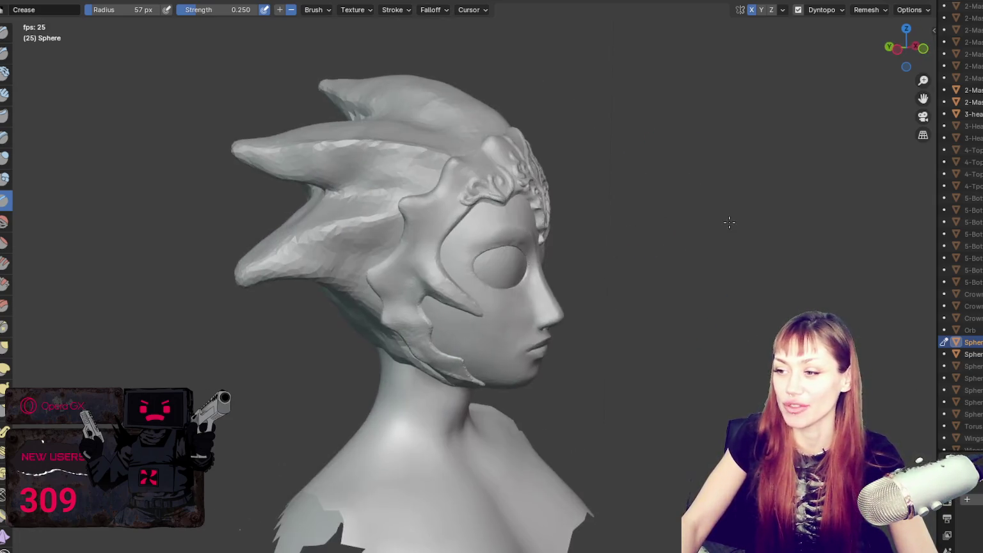
mouse_move(643, 204)
middle_mouse_down()
mouse_move(605, 218)
mouse_move(650, 222)
middle_mouse_up()
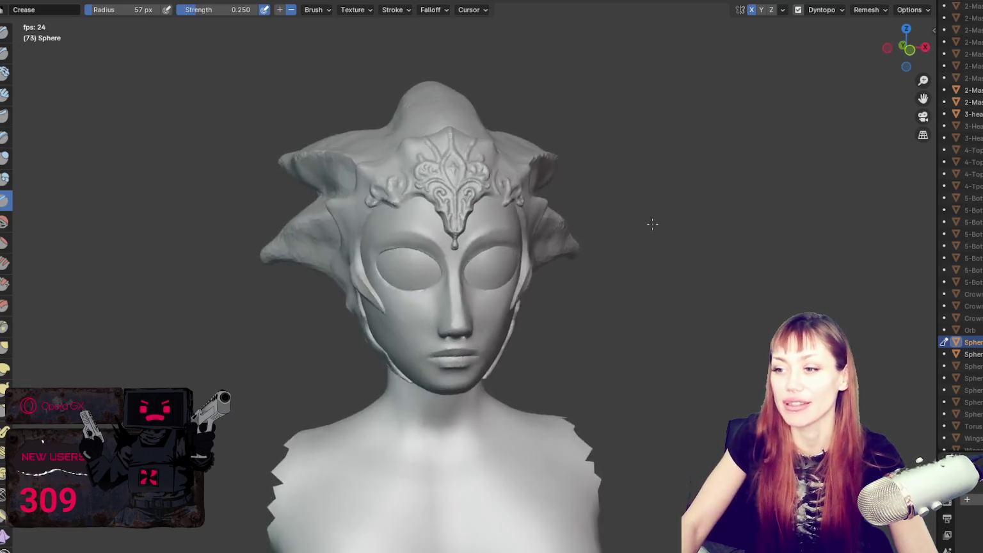
scroll(663, 224, "up", 3)
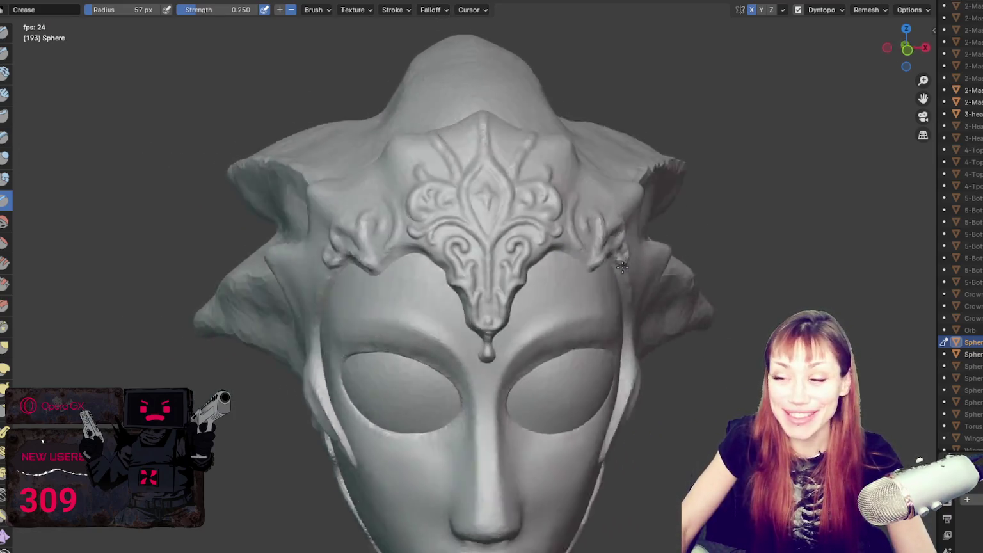
middle_click_drag(637, 243, 563, 263)
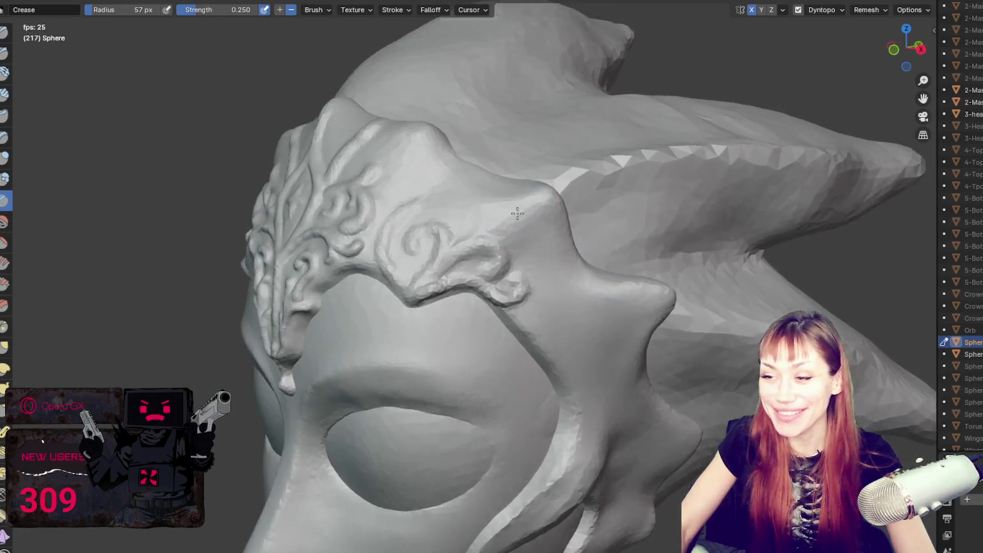
scroll(510, 282, "up", 4)
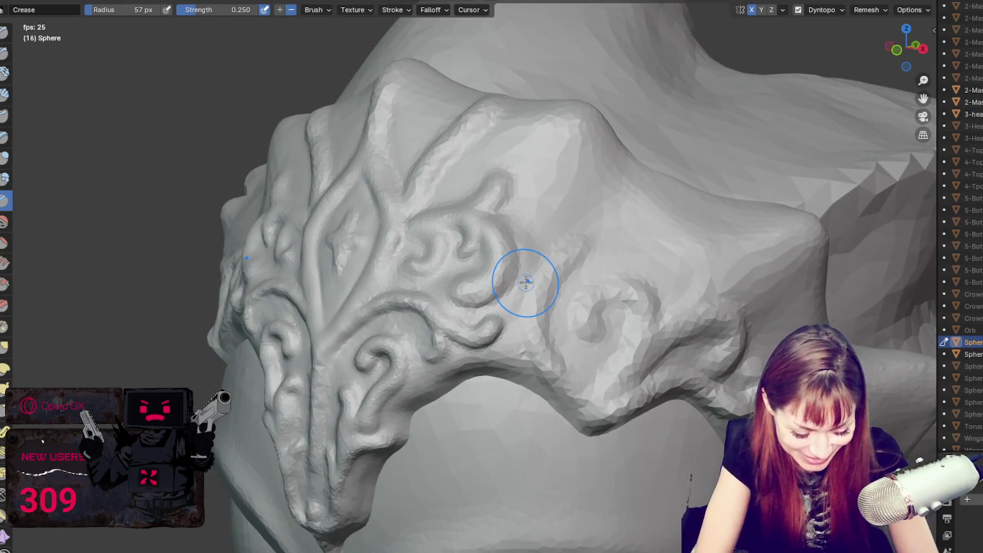
Step: With the Blob brush at 32 px, raise an edge ridge and a spiral scroll ridge on the cheek spike
left_click(5, 179)
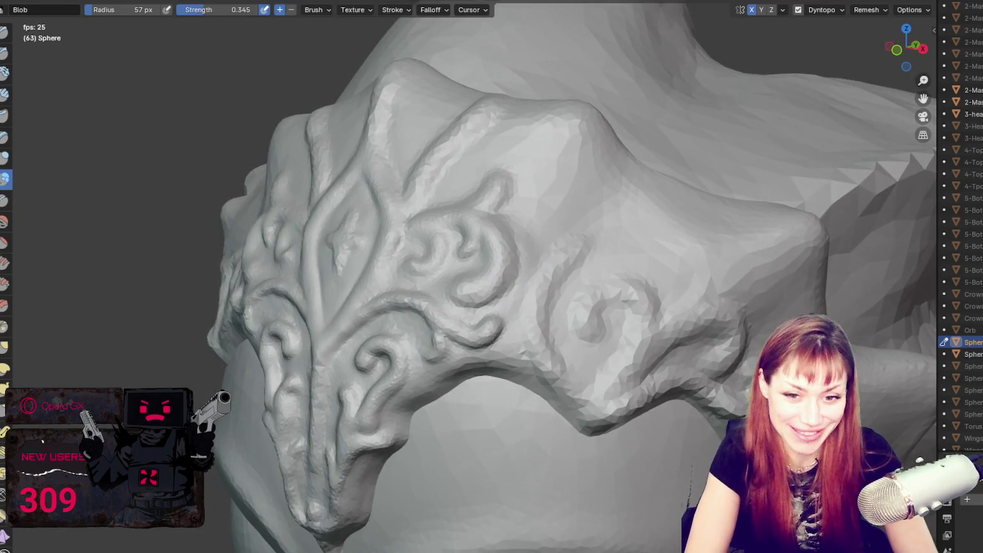
key("bracketleft")
key("bracketleft")
key("bracketleft")
key("bracketleft")
key("bracketleft")
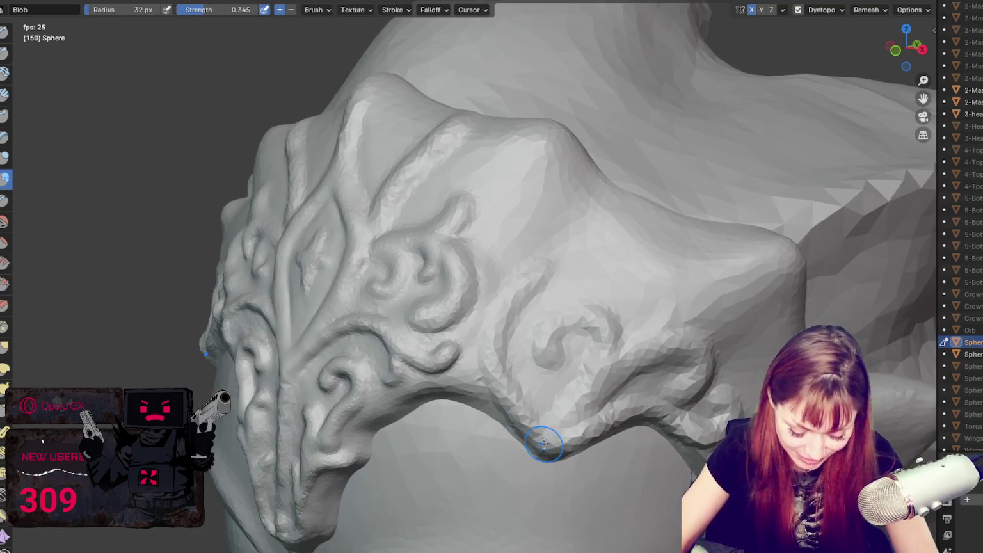
scroll(579, 379, "up", 3)
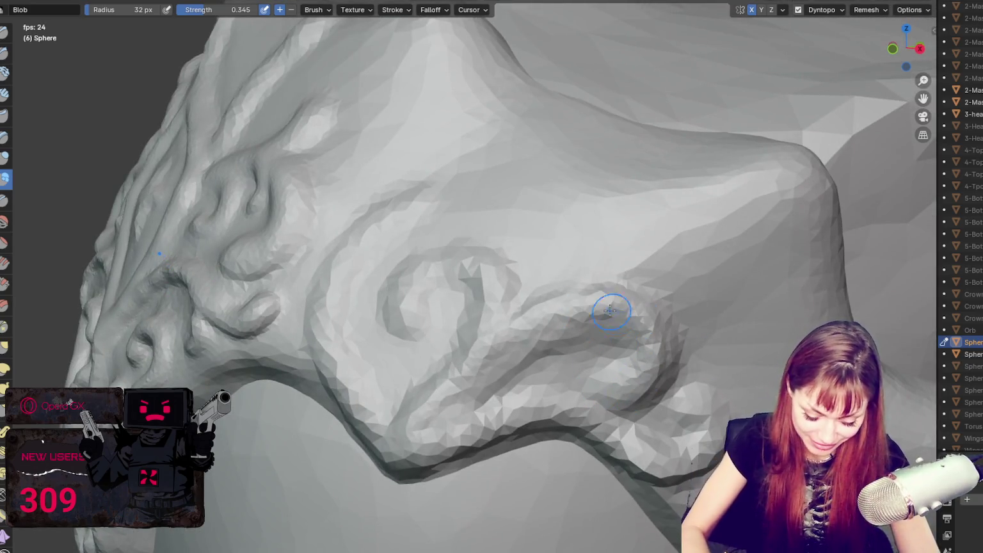
left_click_drag(441, 447, 714, 428)
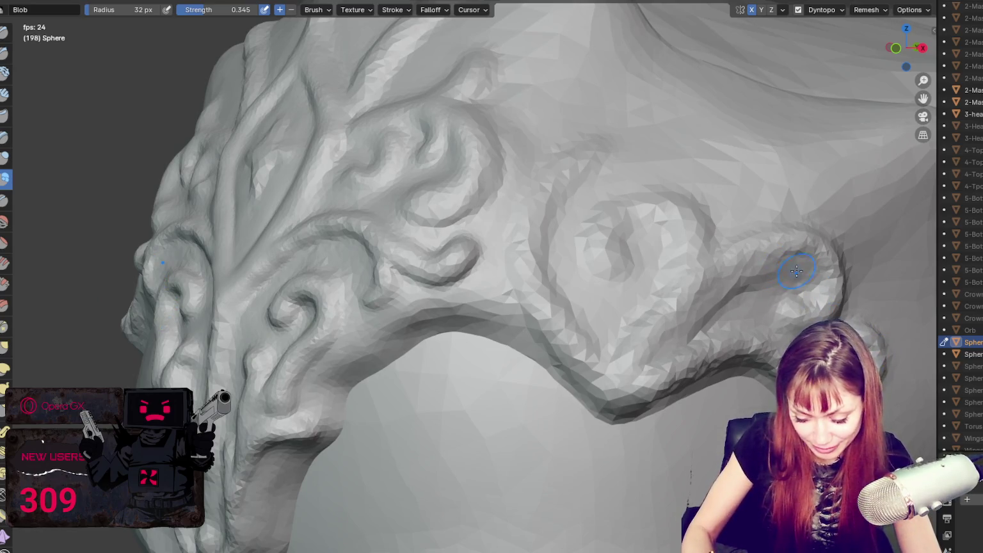
left_click_drag(797, 271, 812, 279)
mouse_move(676, 241)
left_mouse_down()
mouse_move(652, 215)
mouse_move(674, 312)
left_mouse_up()
left_click_drag(603, 374, 741, 258)
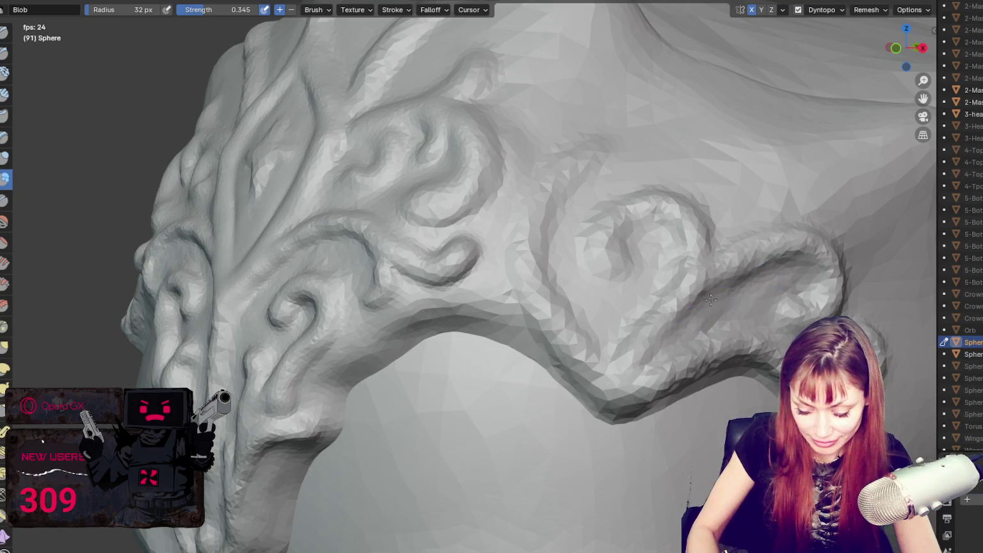
Step: Reshape the surface around the scroll ridge and refine the forehead drip down to its blob tip
middle_click_drag(692, 323, 781, 298)
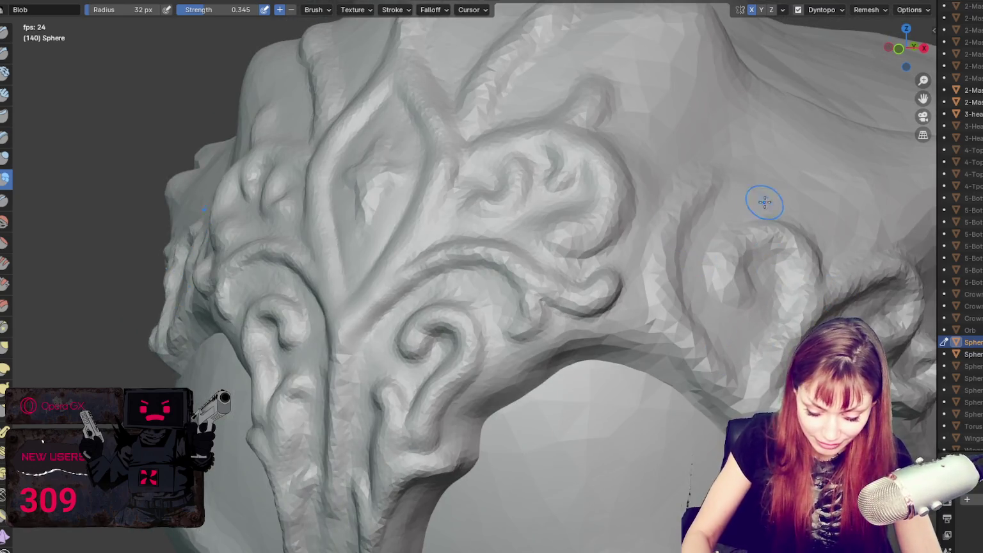
left_click_drag(687, 215, 663, 303)
mouse_move(709, 334)
middle_mouse_down()
mouse_move(698, 307)
mouse_move(593, 303)
mouse_move(428, 337)
middle_mouse_up()
left_click_drag(362, 378, 384, 347)
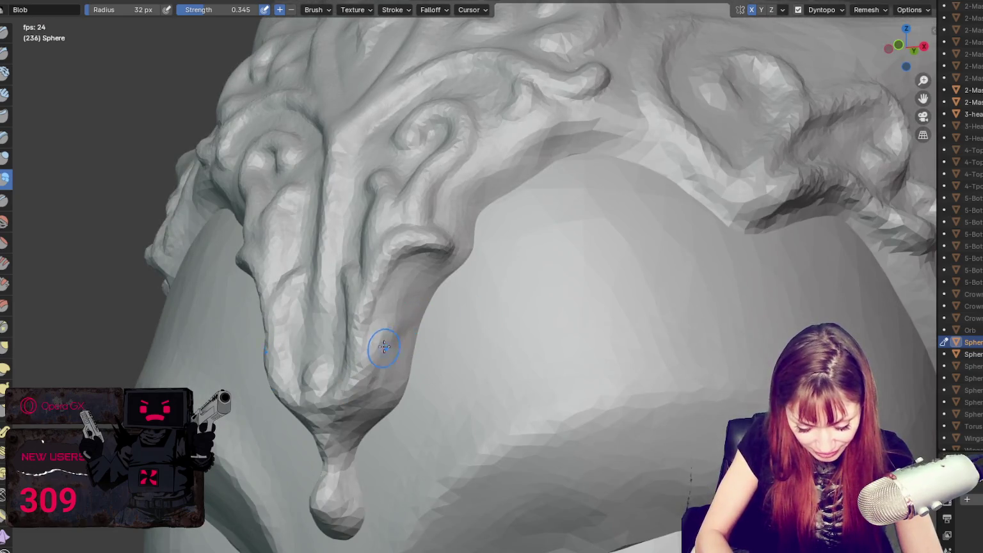
mouse_move(390, 334)
left_mouse_down()
mouse_move(337, 425)
mouse_move(360, 425)
mouse_move(392, 390)
left_mouse_up()
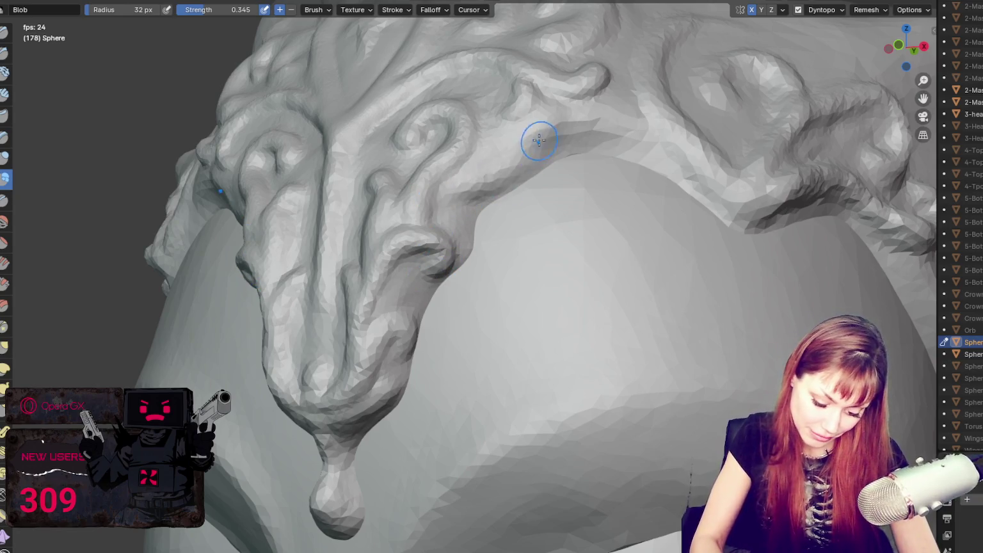
Step: Raise a hooked ridge along the crown's edge from the ornament's side lobe
left_click_drag(517, 172, 548, 133)
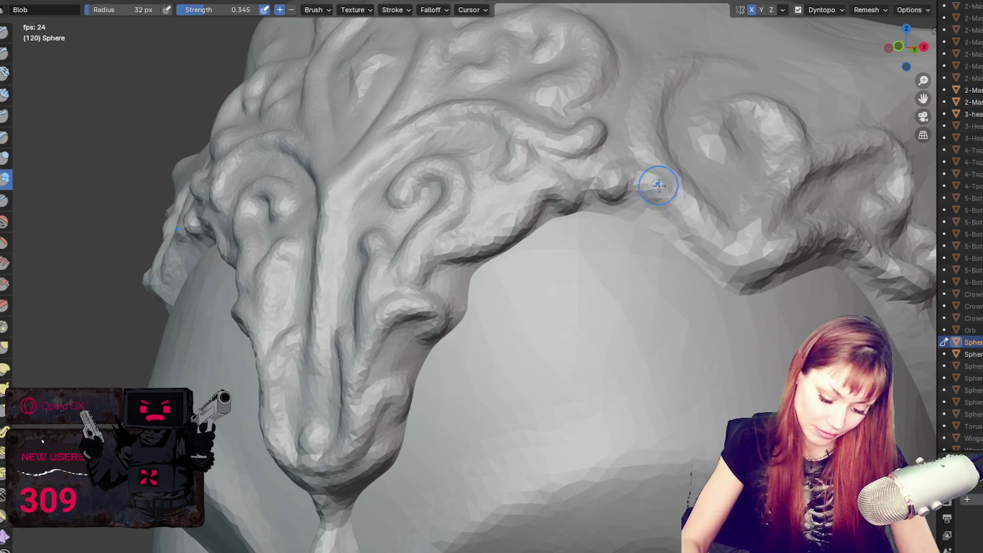
scroll(694, 215, "up", 3)
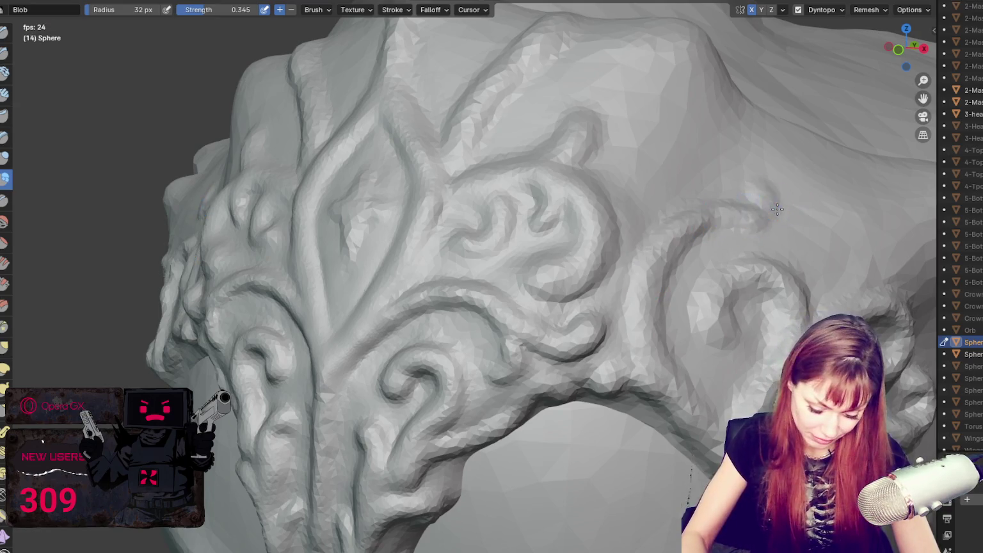
middle_click_drag(777, 209, 702, 238, "shift")
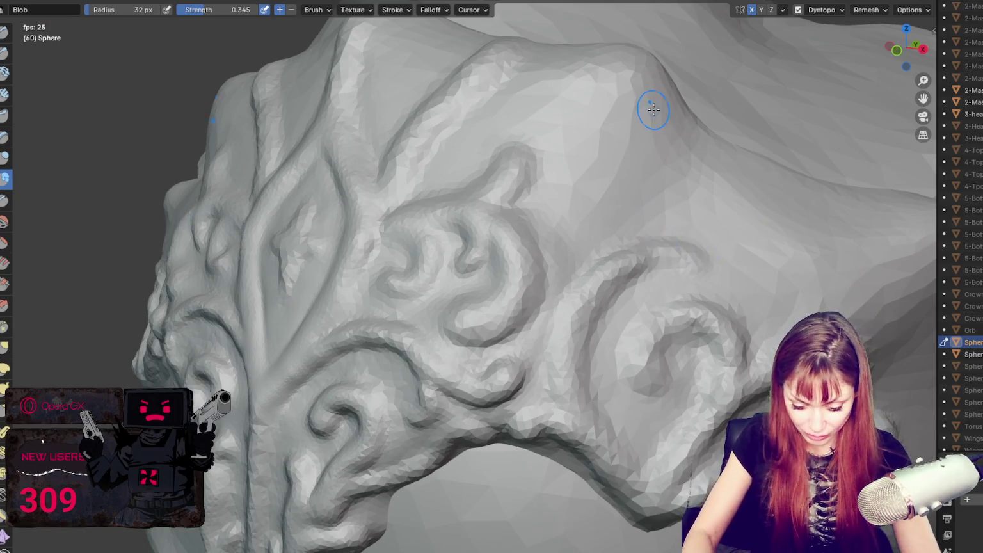
middle_click_drag(658, 212, 588, 281, "shift")
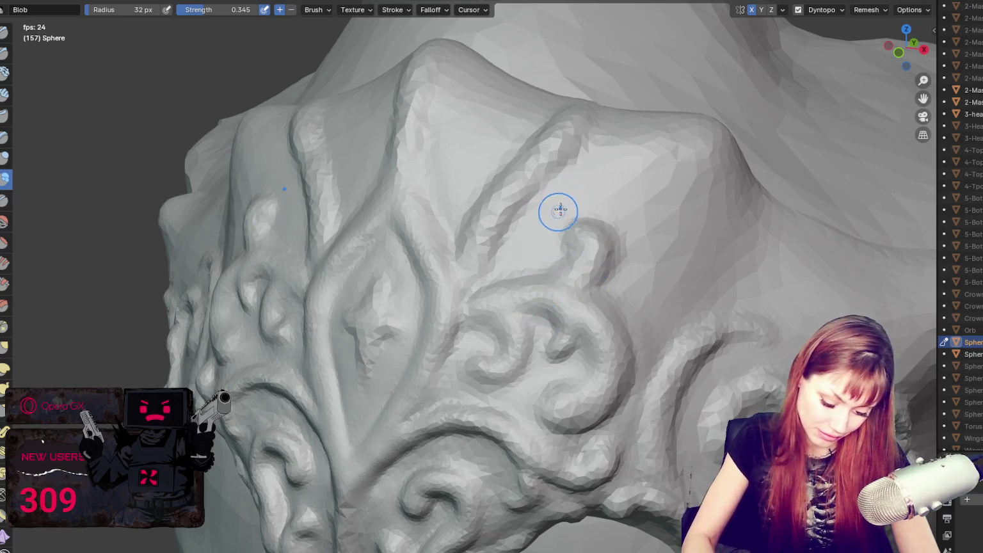
Step: Sculpt curving mirrored blob ridges across the mask beside the front diamond, redoing two failed attempts
mouse_move(494, 255)
middle_mouse_down("shift")
mouse_move(585, 219)
mouse_move(688, 213)
middle_mouse_up("shift")
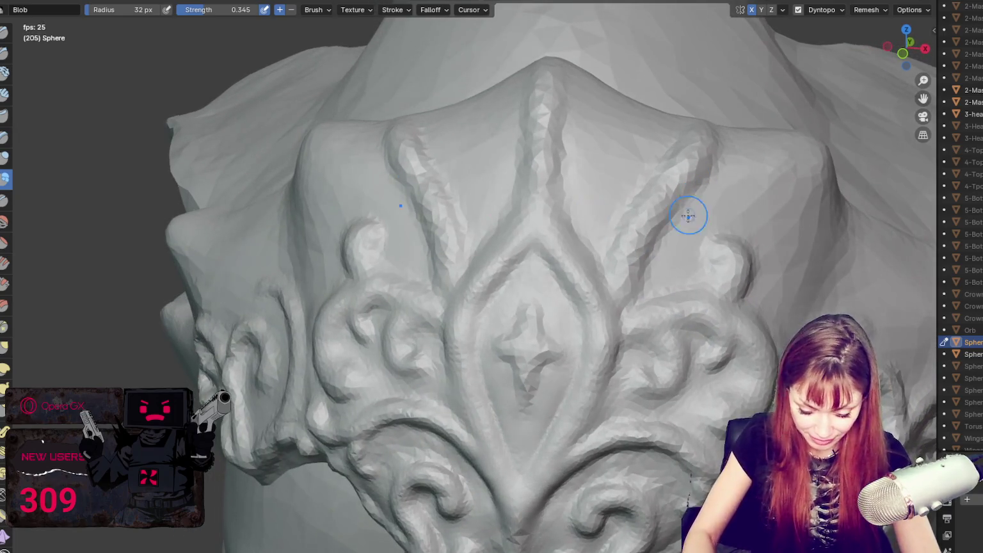
left_click_drag(668, 231, 784, 203)
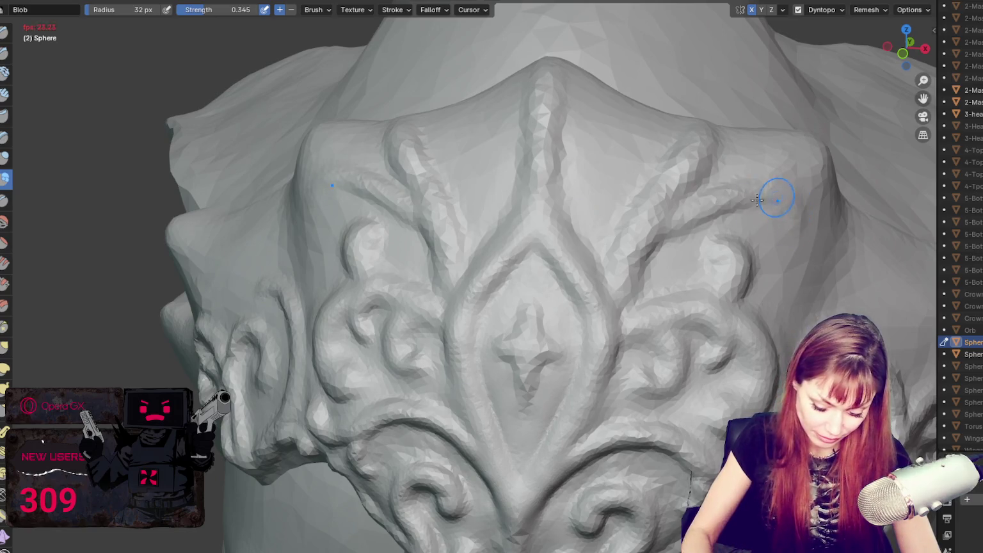
key("ctrl+z")
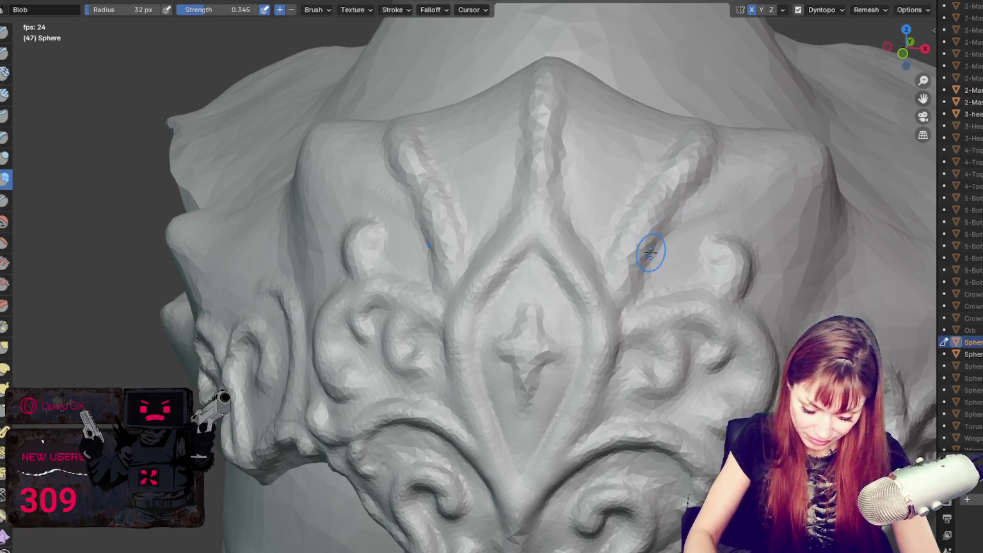
left_click_drag(672, 228, 729, 212)
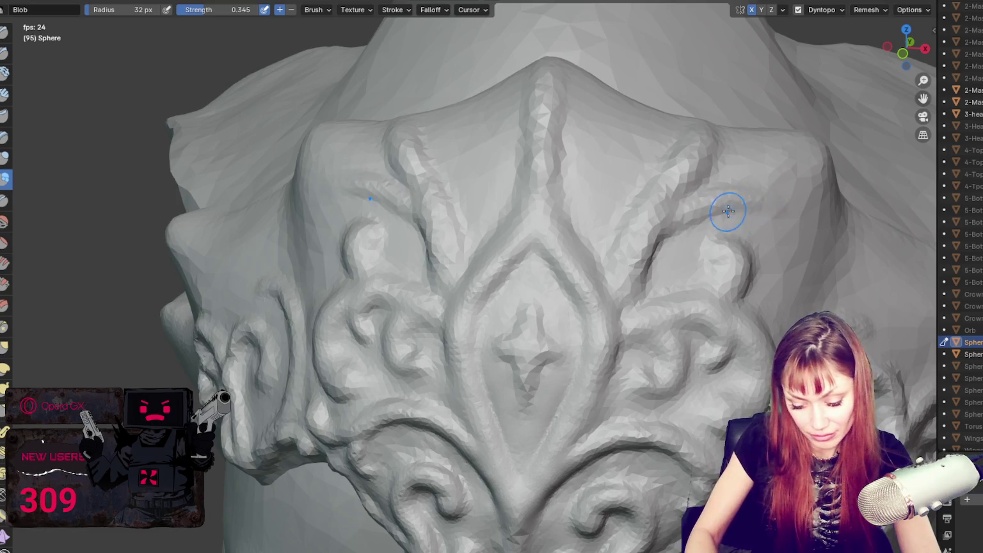
key("ctrl+z")
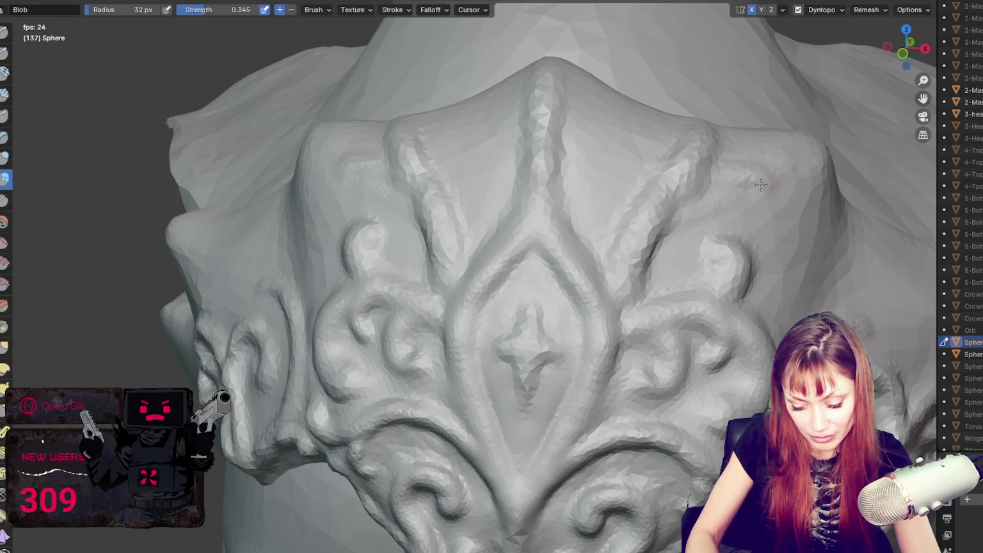
mouse_move(732, 179)
left_mouse_down()
mouse_move(768, 193)
mouse_move(764, 278)
mouse_move(650, 238)
mouse_move(713, 193)
left_mouse_up()
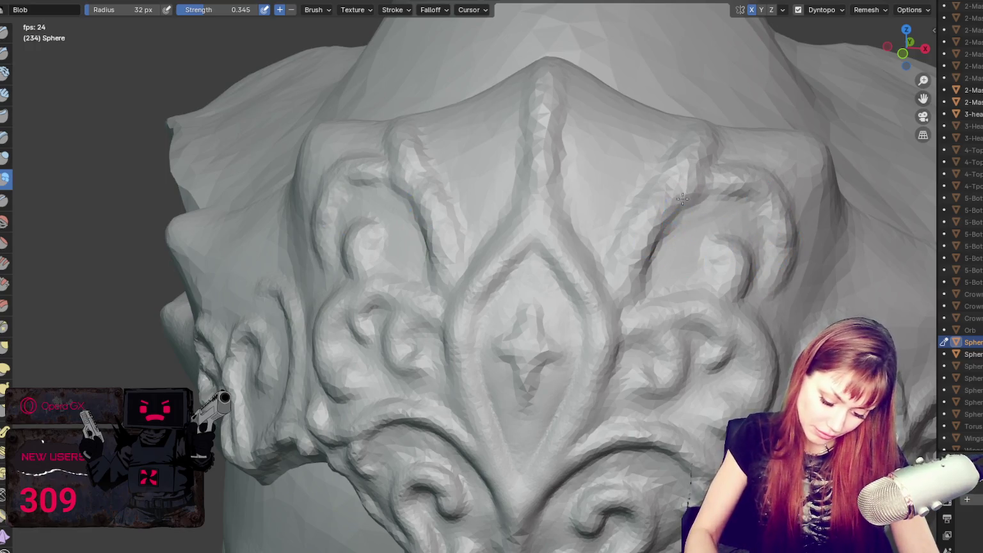
middle_click_drag(737, 190, 746, 219)
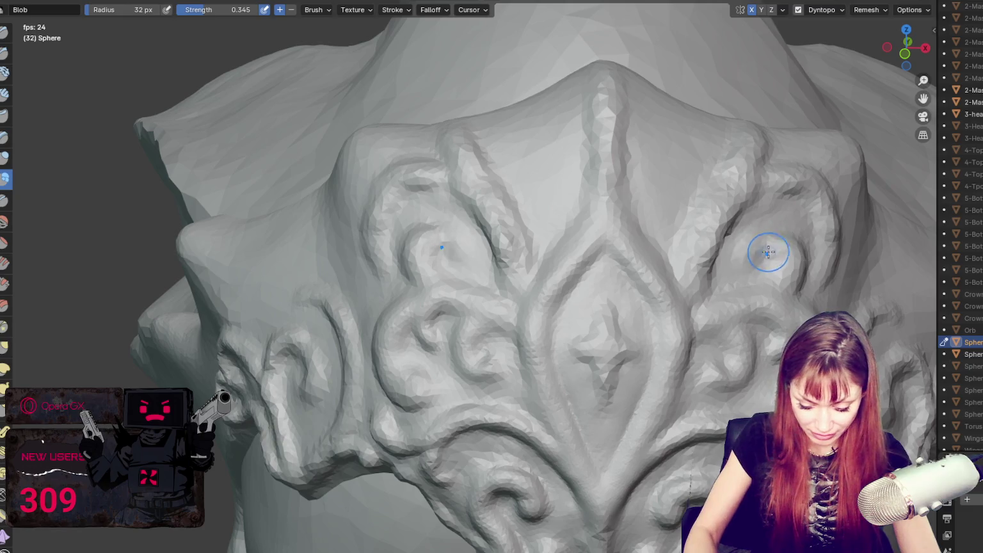
left_click_drag(788, 237, 773, 304)
mouse_move(751, 252)
left_mouse_down()
mouse_move(740, 197)
mouse_move(726, 227)
left_mouse_up()
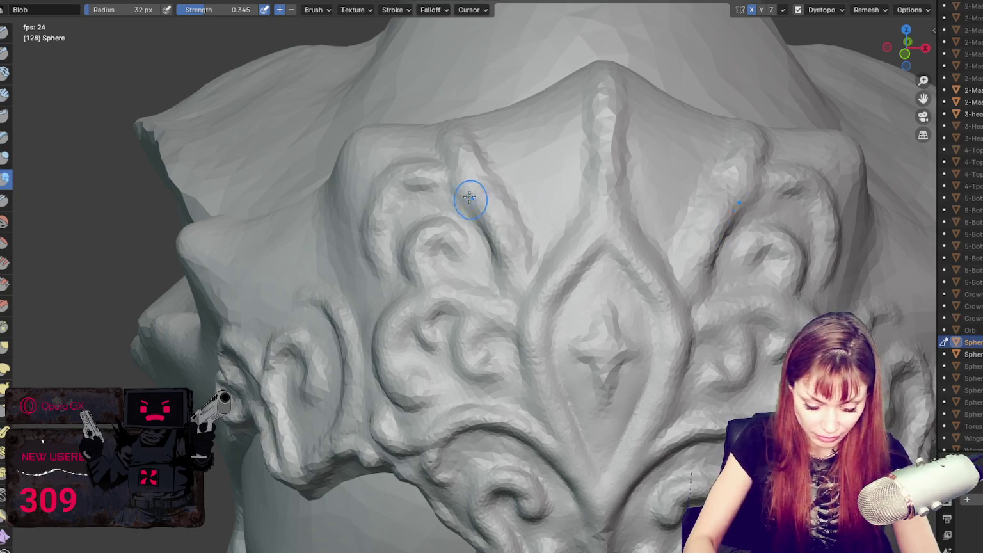
Step: With a smaller brush, add small mirrored blob strokes to the ornament, then zoom out to the whole head
key("f")
left_click(426, 193)
mouse_move(423, 208)
left_mouse_down()
mouse_move(402, 198)
mouse_move(465, 201)
mouse_move(452, 195)
left_mouse_up()
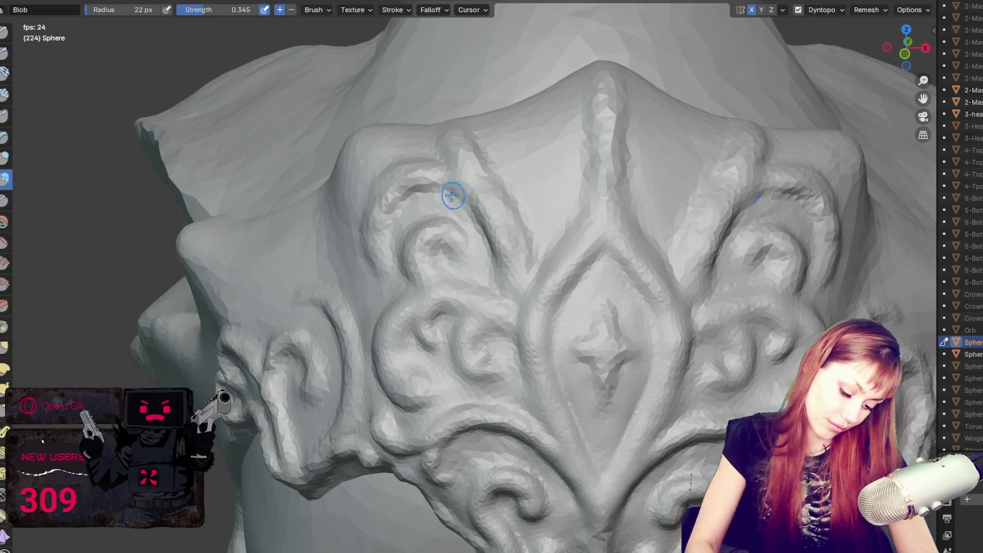
key("g")
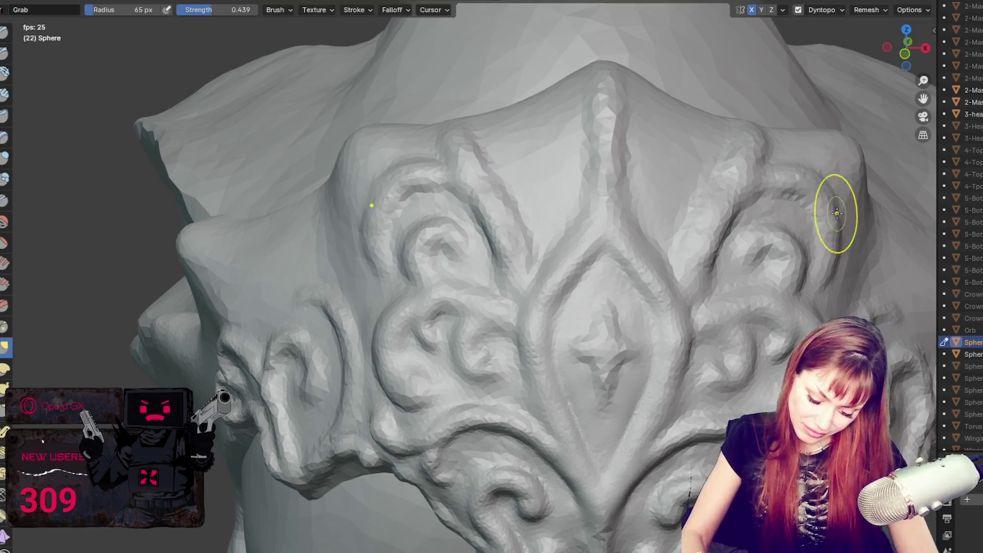
middle_click_drag(802, 193, 833, 187)
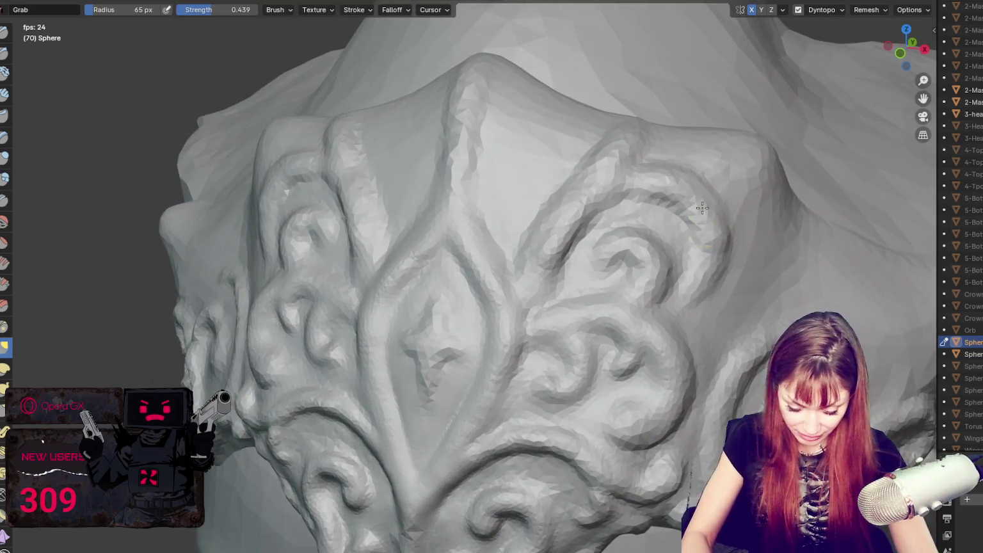
key("shift+c")
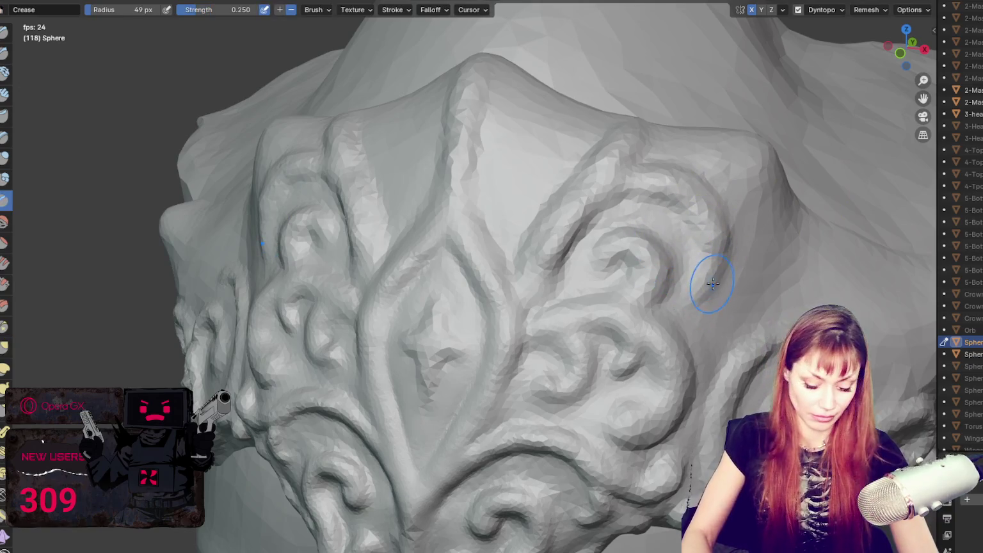
key("b")
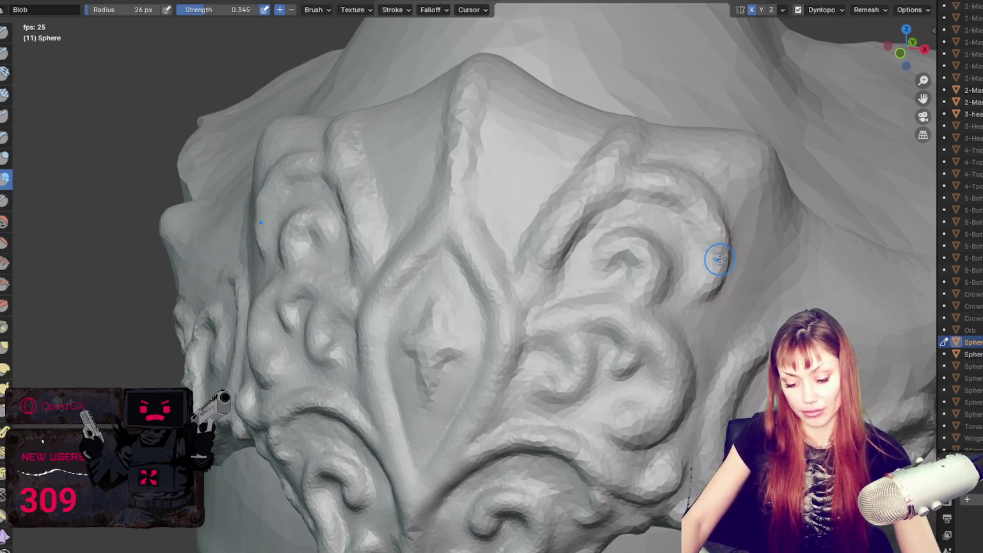
scroll(720, 259, "down", 5)
scroll(564, 288, "down", 3)
scroll(577, 285, "down", 2)
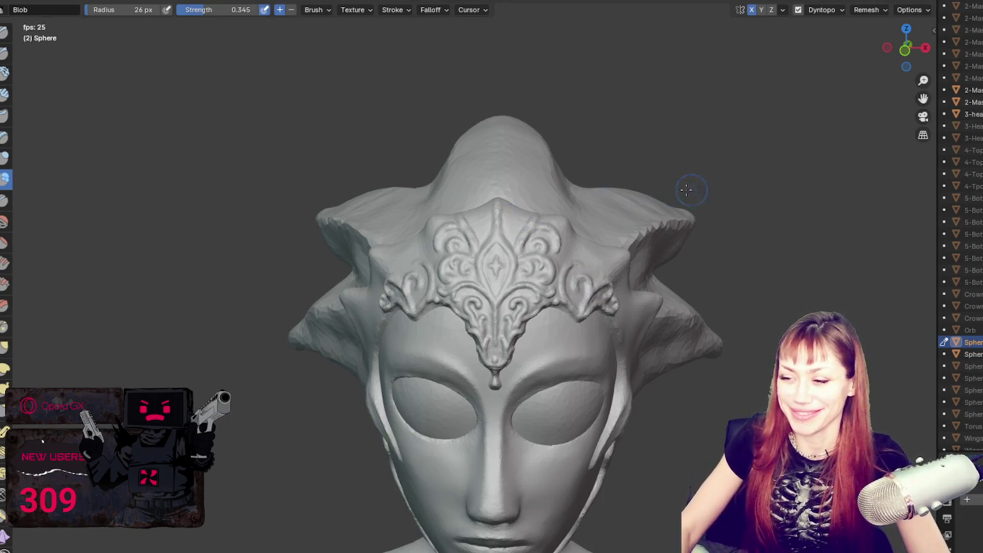
Step: Orbit and zoom around the crown ornament, then switch to the Grab brush at 49 px radius
scroll(614, 180, "down", 2)
mouse_move(692, 293)
middle_mouse_down()
mouse_move(630, 211)
mouse_move(657, 204)
mouse_move(656, 220)
mouse_move(675, 223)
mouse_move(512, 228)
middle_mouse_up()
scroll(676, 223, "up", 2)
scroll(490, 229, "up", 3)
scroll(490, 229, "up", 1)
scroll(482, 219, "up", 1)
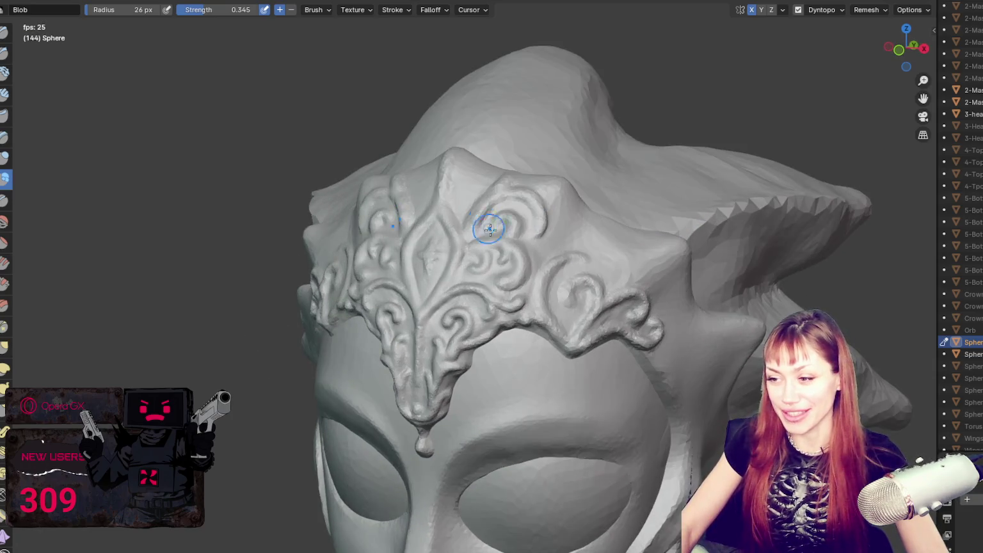
scroll(494, 226, "up", 2)
scroll(500, 259, "up", 2)
middle_click_drag(496, 258, 484, 237, "shift")
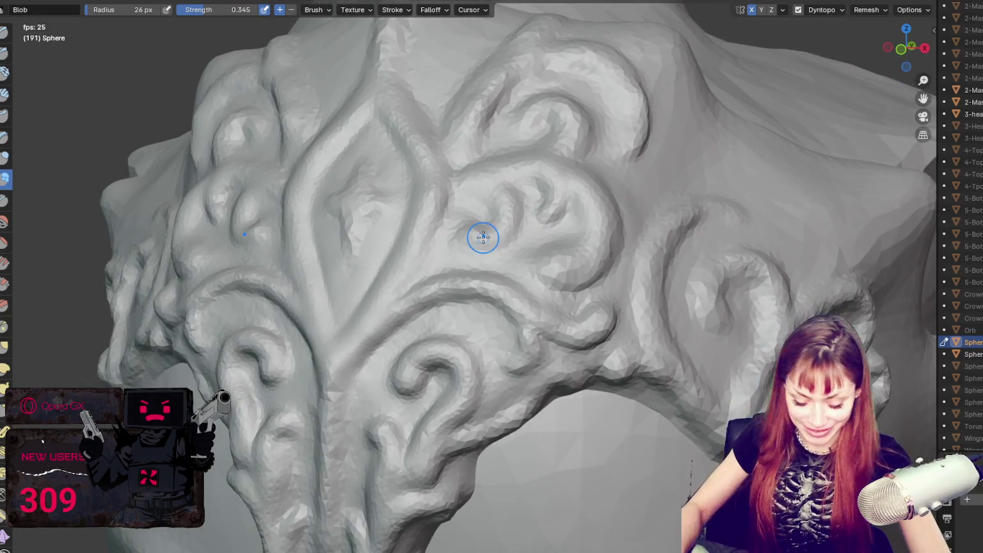
scroll(501, 293, "down", 3)
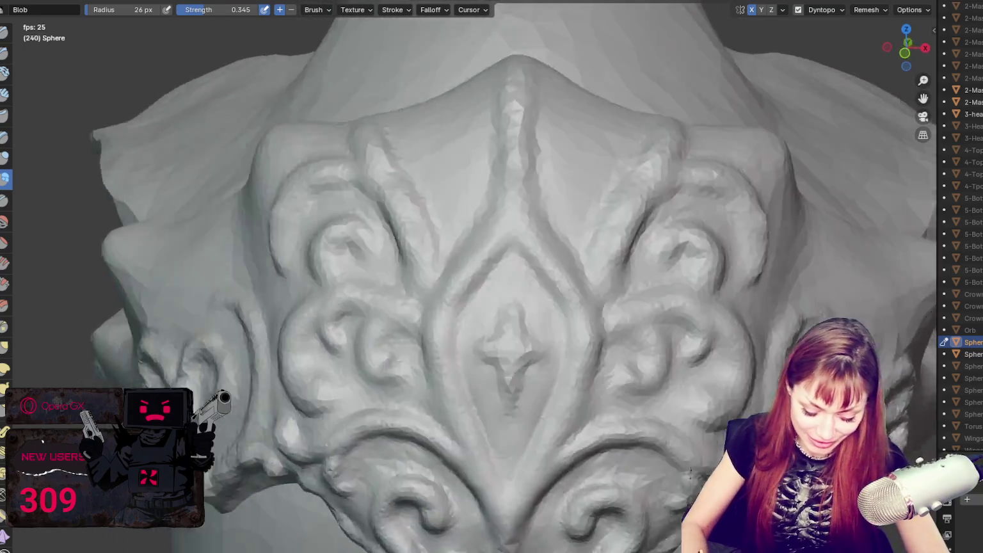
middle_click_drag(501, 293, 705, 307)
key("g")
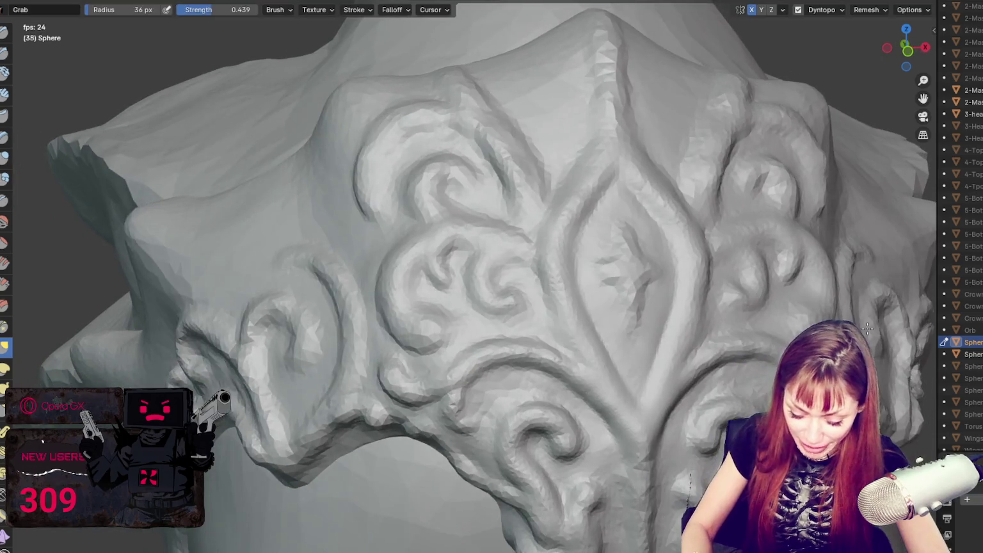
key("f")
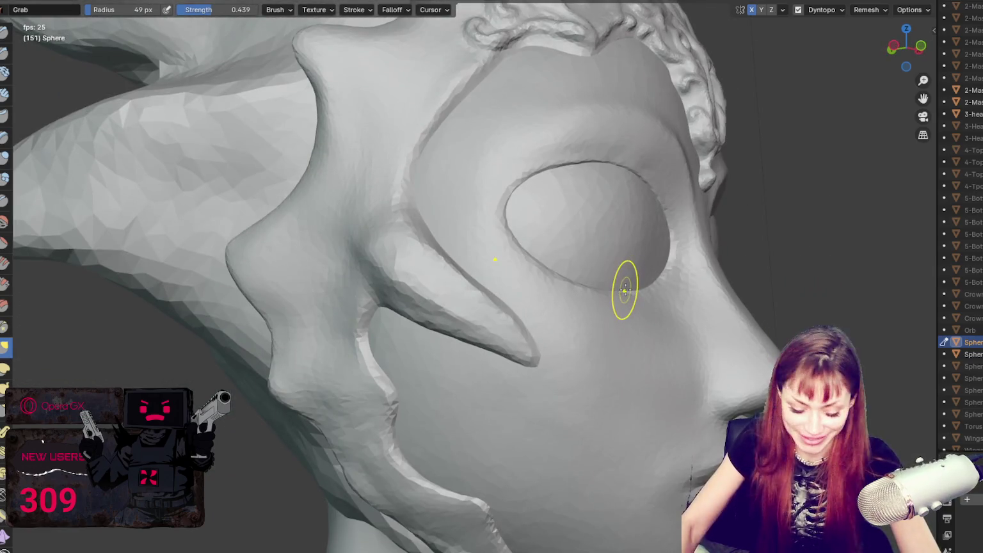
Step: Switch to the Blob brush and bulge out the cheek spike below the eye and its base
key("shift+c")
key("bracketright")
key("bracketright")
key("bracketright")
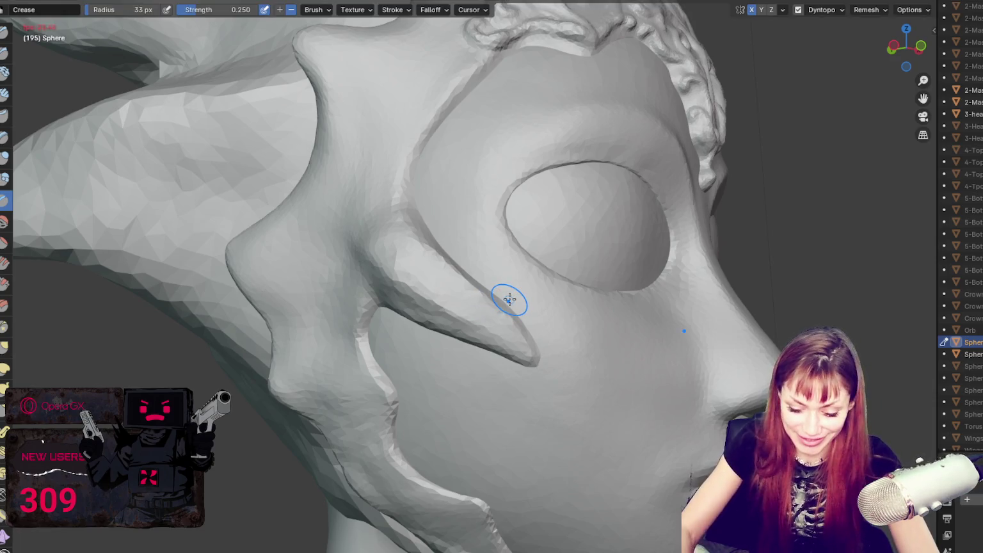
left_click(4, 179)
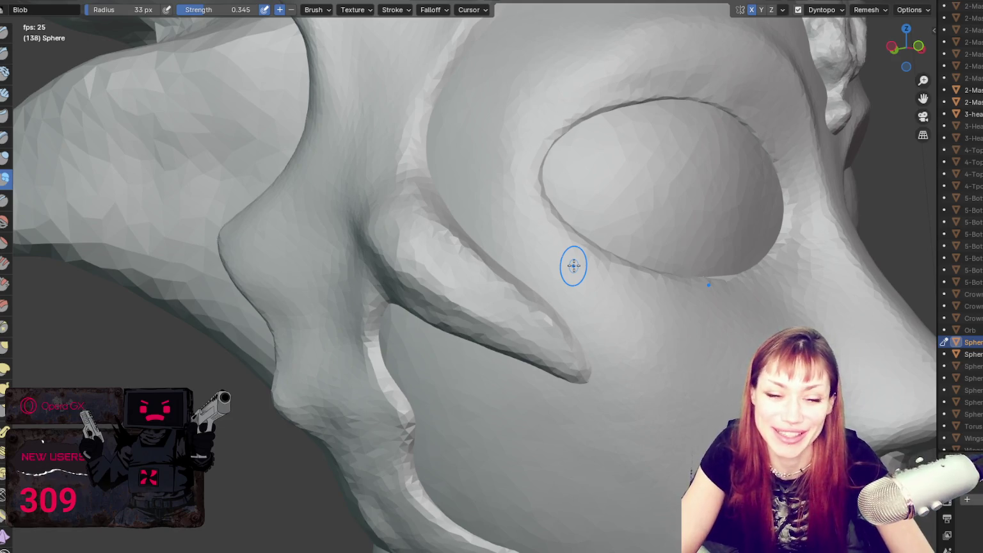
mouse_move(574, 265)
left_mouse_down()
mouse_move(547, 325)
mouse_move(514, 290)
mouse_move(573, 373)
mouse_move(493, 354)
left_mouse_up()
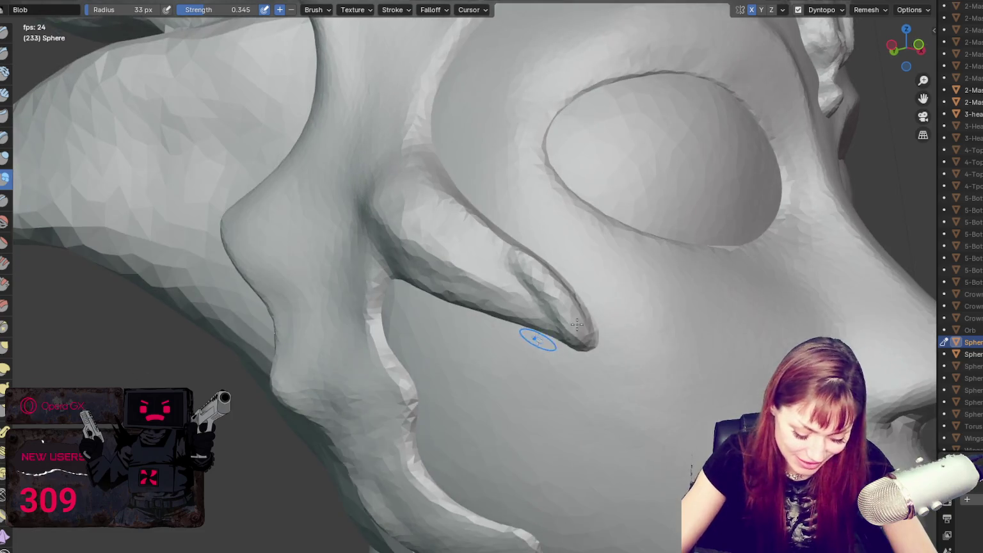
left_click_drag(427, 219, 486, 262)
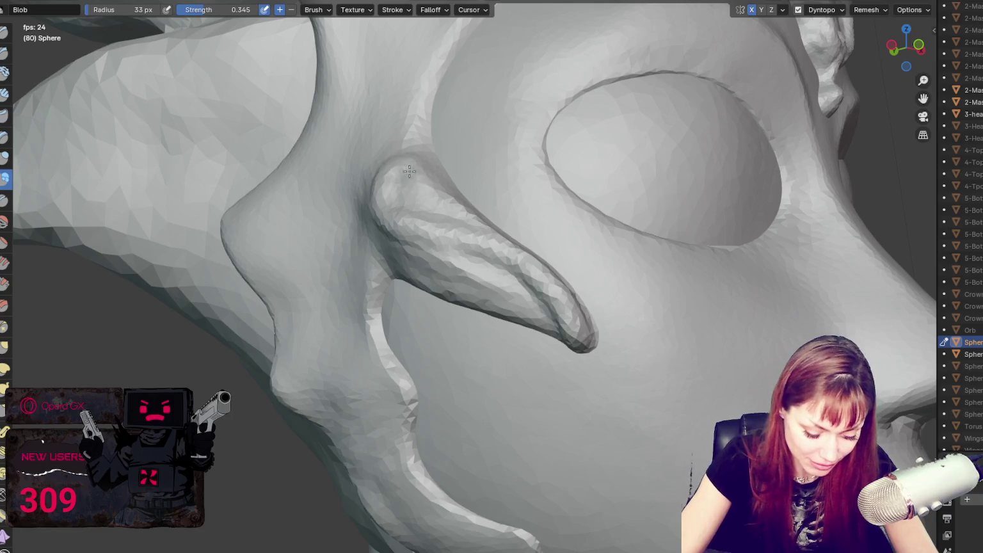
Step: Shrink the brush to 25 px and sculpt a new ridge left of the cheek spike
key("f")
left_click(471, 259)
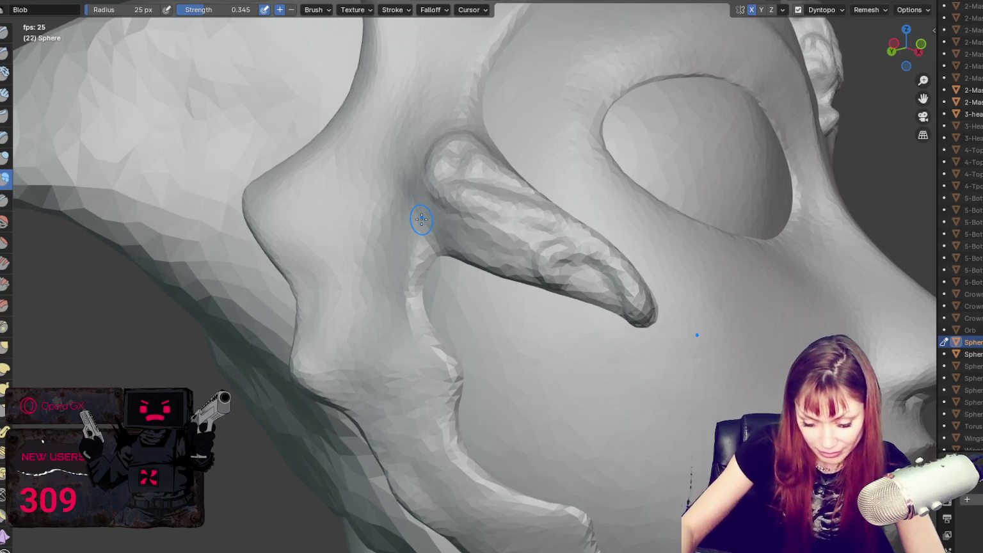
scroll(711, 380, "down", 8)
mouse_move(711, 381)
middle_mouse_down()
mouse_move(624, 399)
mouse_move(610, 362)
mouse_move(647, 355)
middle_mouse_up()
scroll(598, 320, "up", 6)
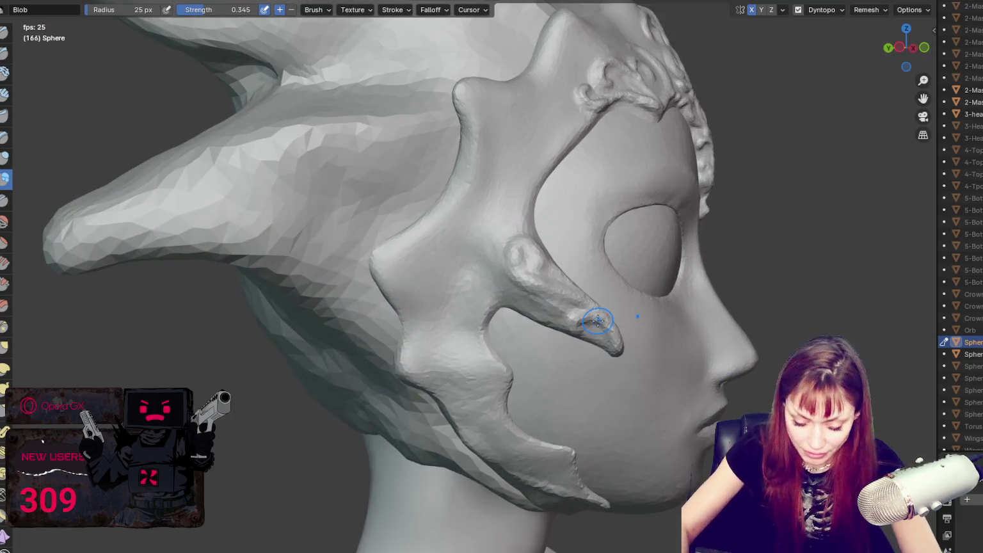
scroll(532, 259, "up", 1)
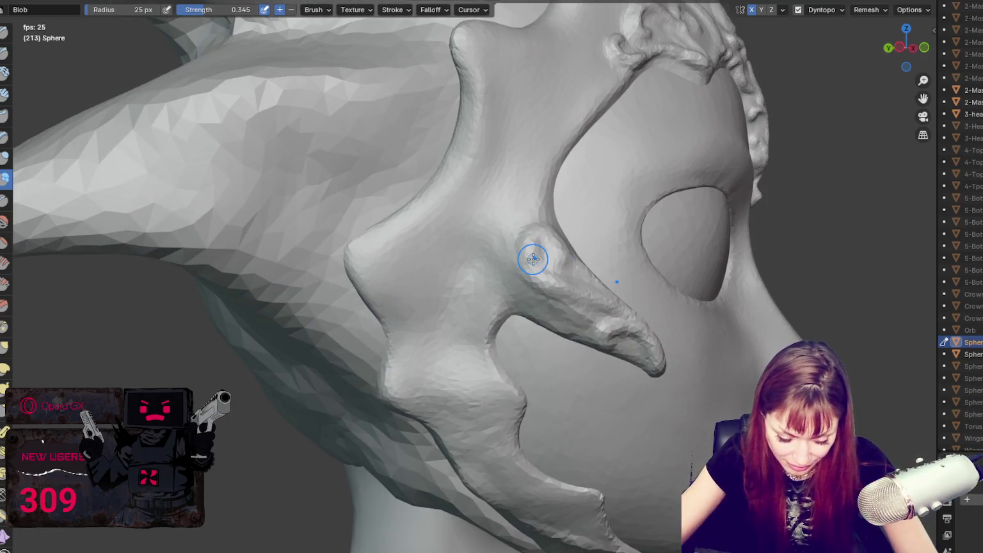
scroll(532, 258, "up", 1)
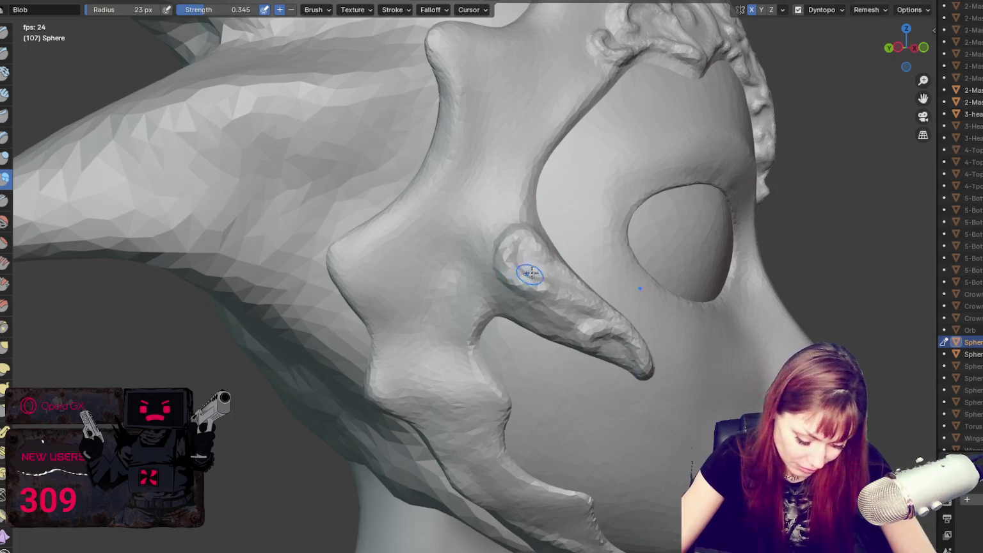
middle_click_drag(527, 267, 572, 250)
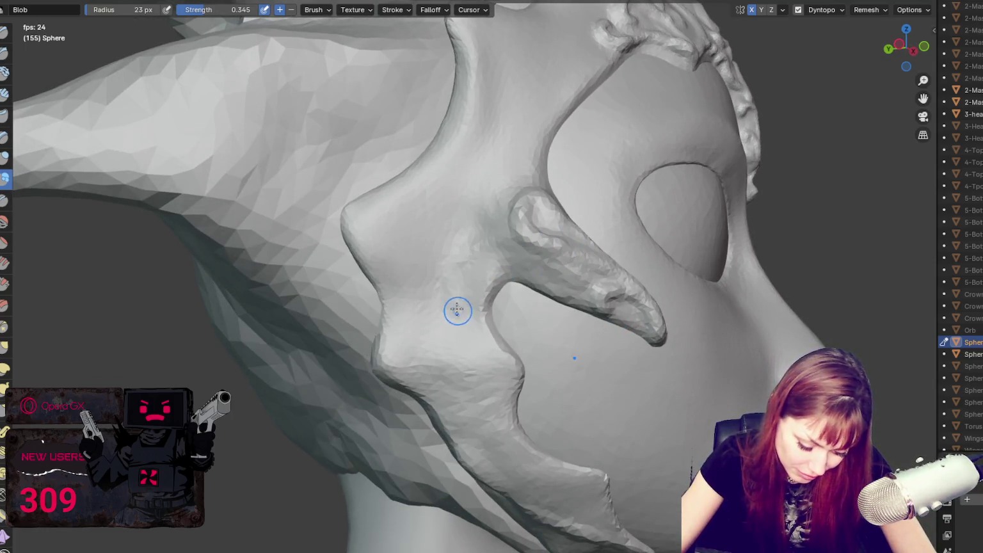
left_click_drag(522, 241, 432, 280)
middle_click_drag(440, 285, 648, 287)
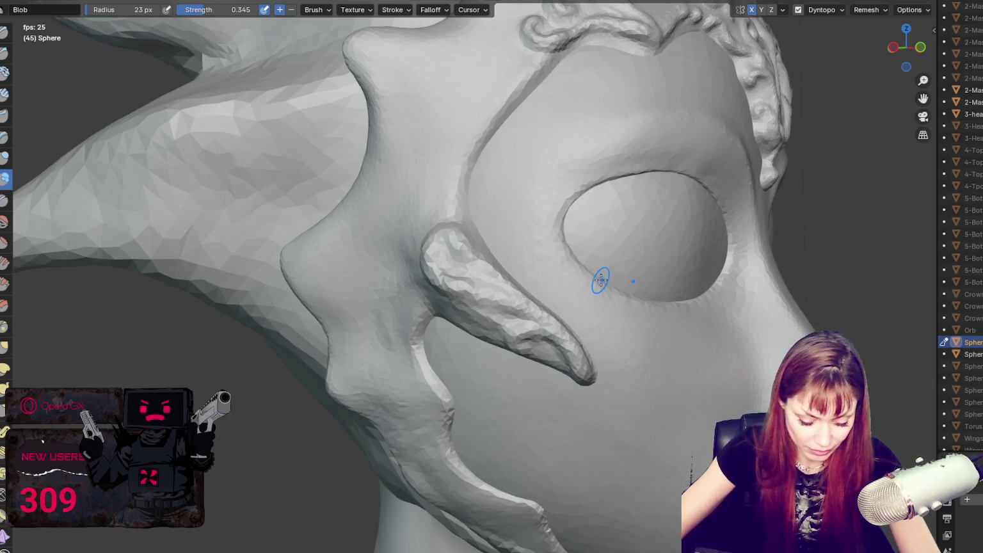
Step: Add lumpy blob detail along the cheek spike ridge near the eye hole
key("shift+c")
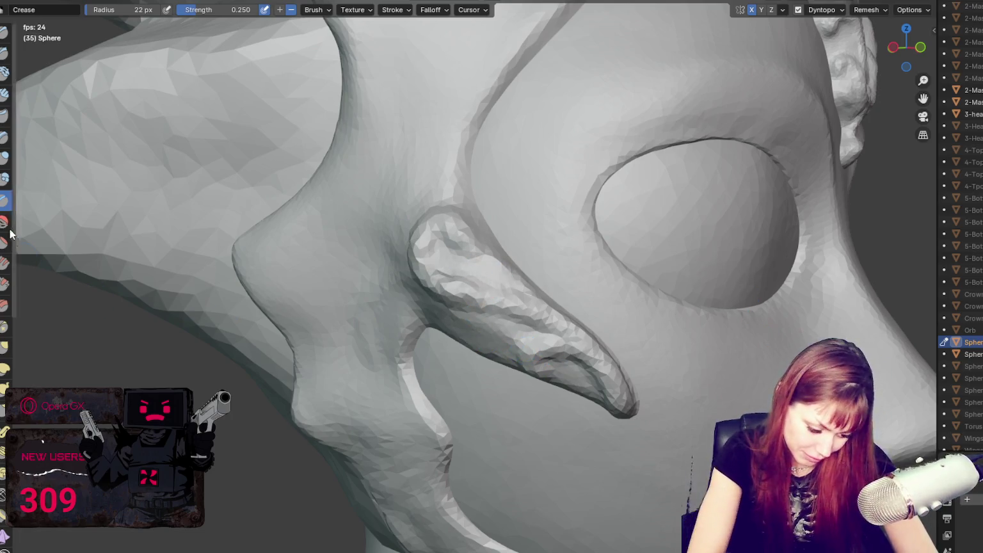
left_click(4, 179)
middle_click_drag(538, 346, 563, 337)
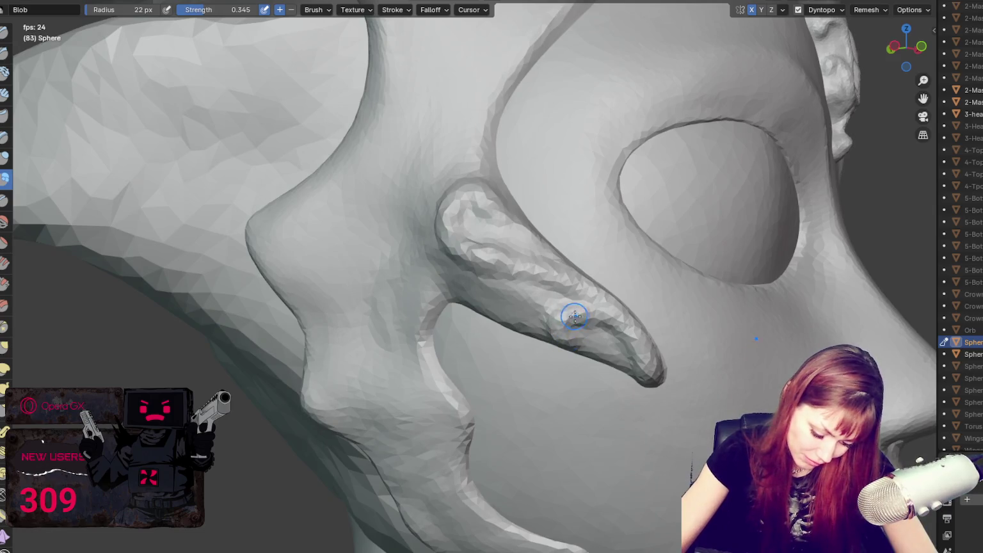
left_click_drag(640, 360, 604, 317)
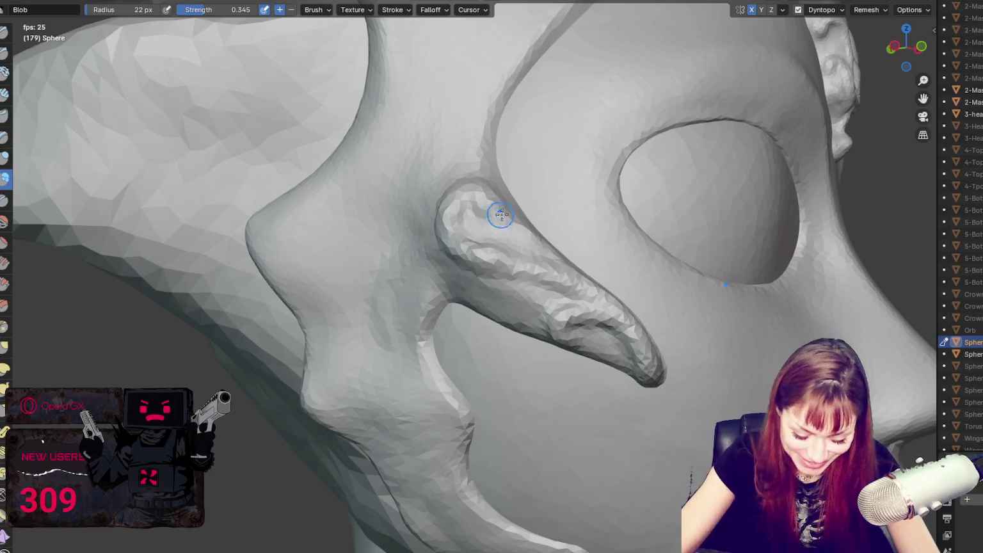
middle_click_drag(501, 213, 479, 242)
middle_click_drag(575, 285, 485, 294)
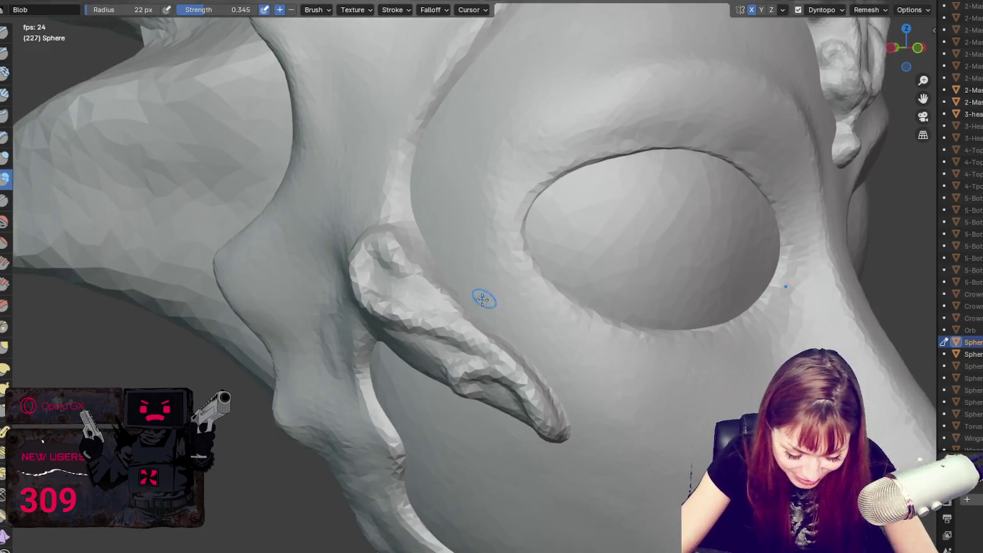
mouse_move(484, 351)
middle_mouse_down()
mouse_move(488, 369)
mouse_move(438, 381)
mouse_move(436, 333)
middle_mouse_up()
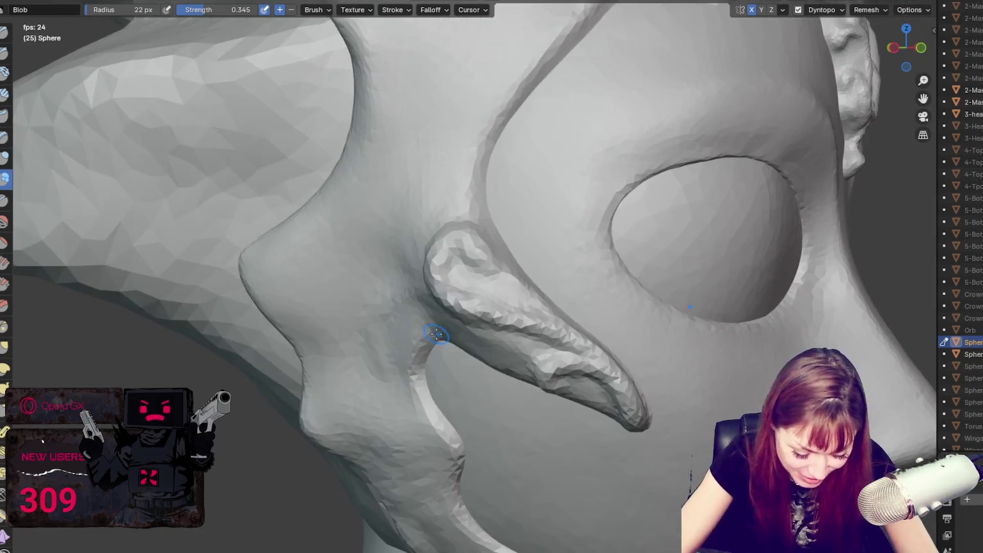
mouse_move(481, 288)
middle_mouse_down()
mouse_move(391, 325)
mouse_move(349, 324)
middle_mouse_up()
Step: Try the Grab brush at 43 then 89 px, then return to Blob while inspecting the cheek spike
key("g")
key("f")
left_click(301, 335)
key("f")
left_click(320, 330)
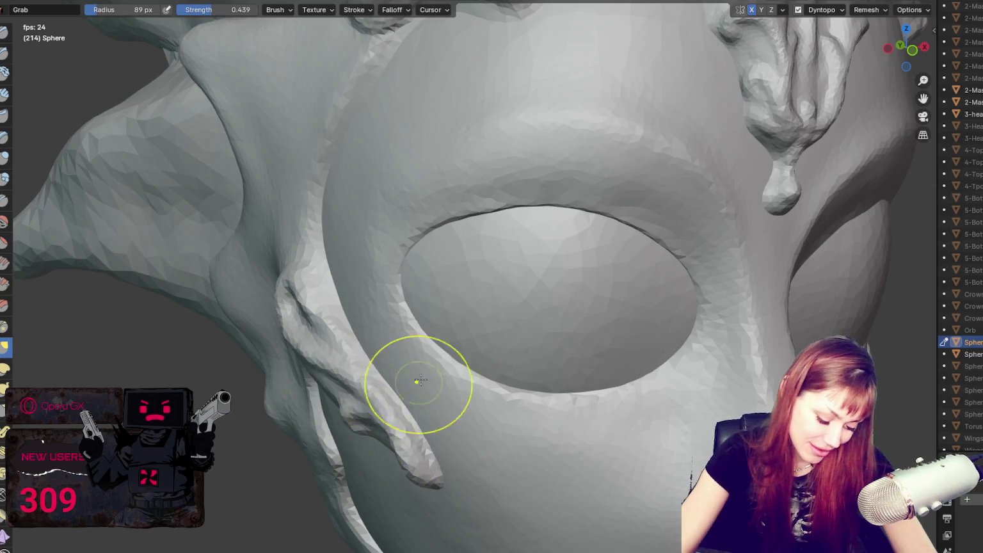
middle_click_drag(417, 380, 487, 307)
middle_click_drag(427, 369, 479, 322)
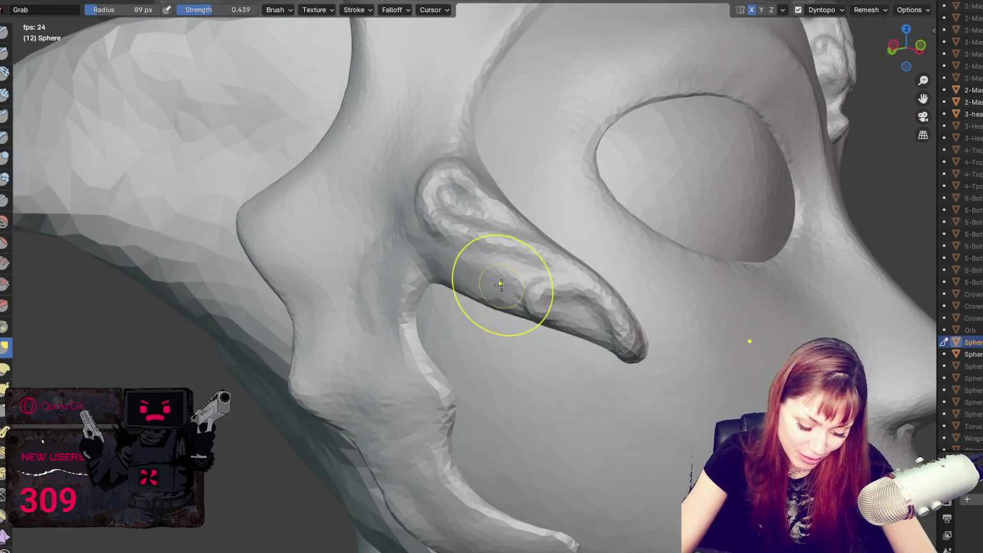
key("shift+c")
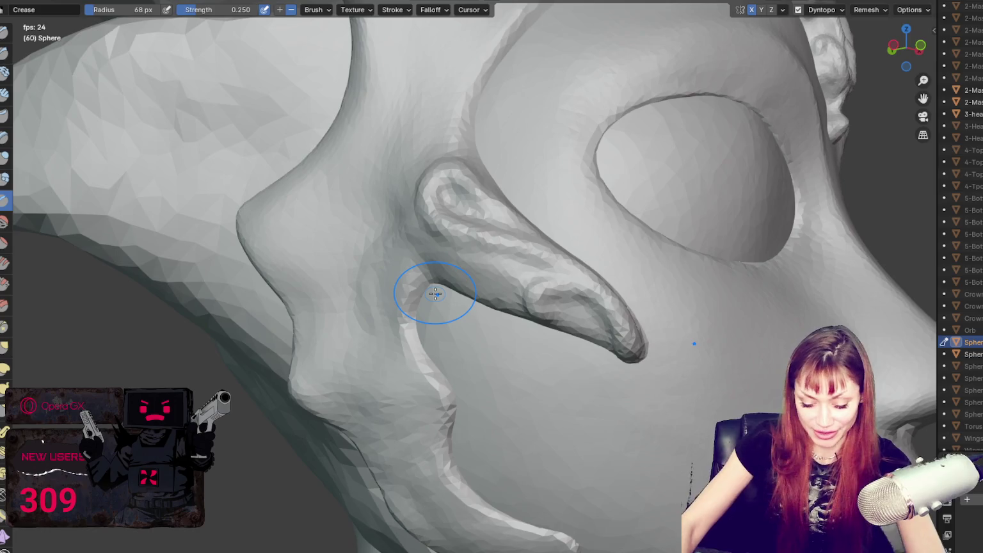
scroll(435, 293, "up", 1)
left_click(5, 182)
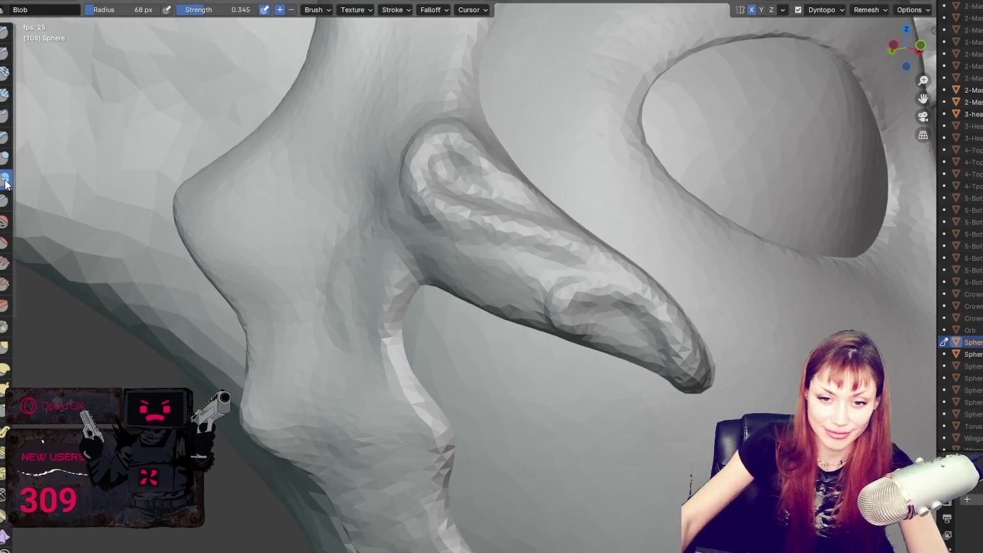
middle_click_drag(230, 241, 259, 282)
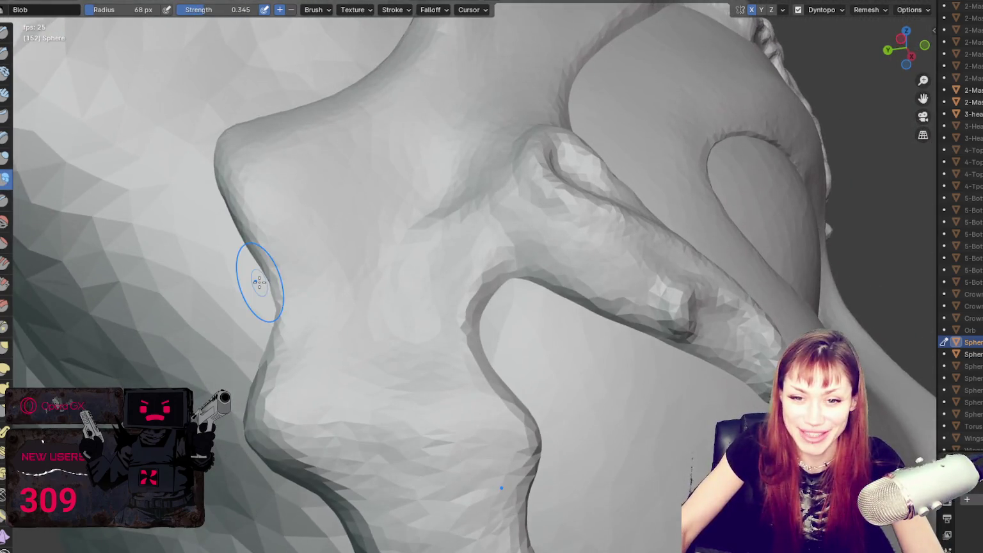
mouse_move(355, 336)
middle_mouse_down()
mouse_move(370, 342)
mouse_move(582, 281)
middle_mouse_up()
middle_click_drag(616, 314, 717, 308)
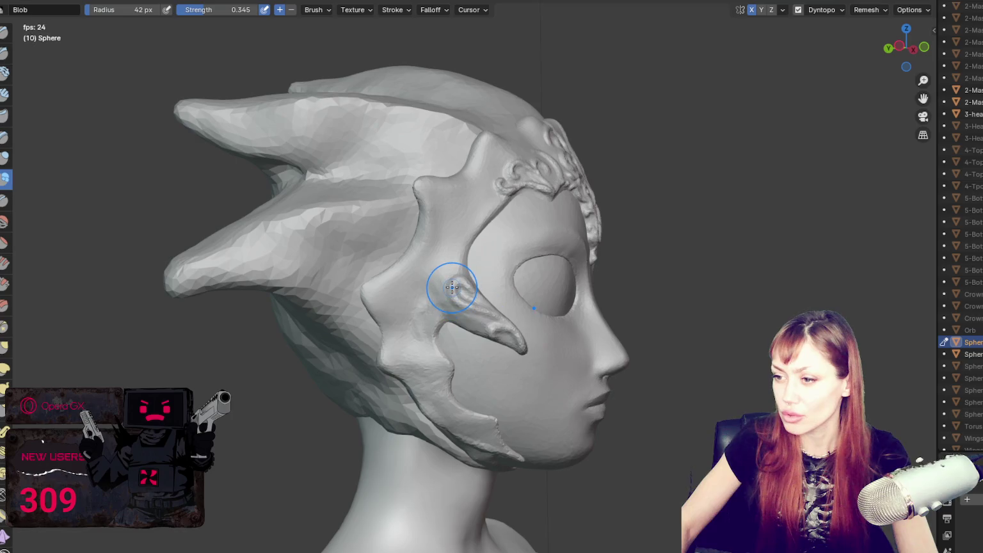
Step: Pull the mesh at the cheek spike's base into shape with the Grab brush at 30 px
key("g")
left_click_drag(471, 291, 449, 307)
key("f")
left_click(455, 303)
scroll(466, 303, "up", 2)
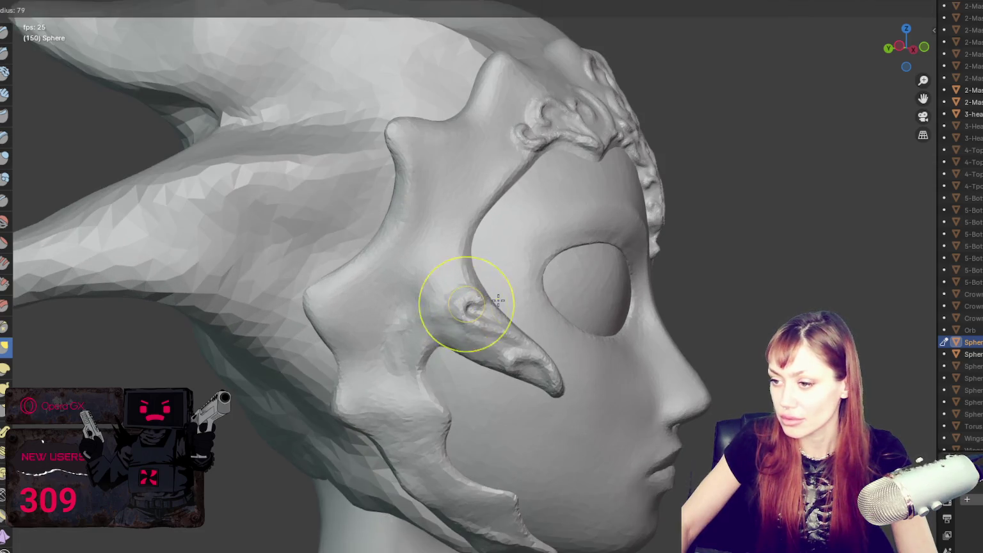
mouse_move(486, 315)
middle_mouse_down()
mouse_move(373, 332)
mouse_move(427, 326)
middle_mouse_up()
scroll(363, 332, "up", 3)
scroll(427, 325, "down", 2)
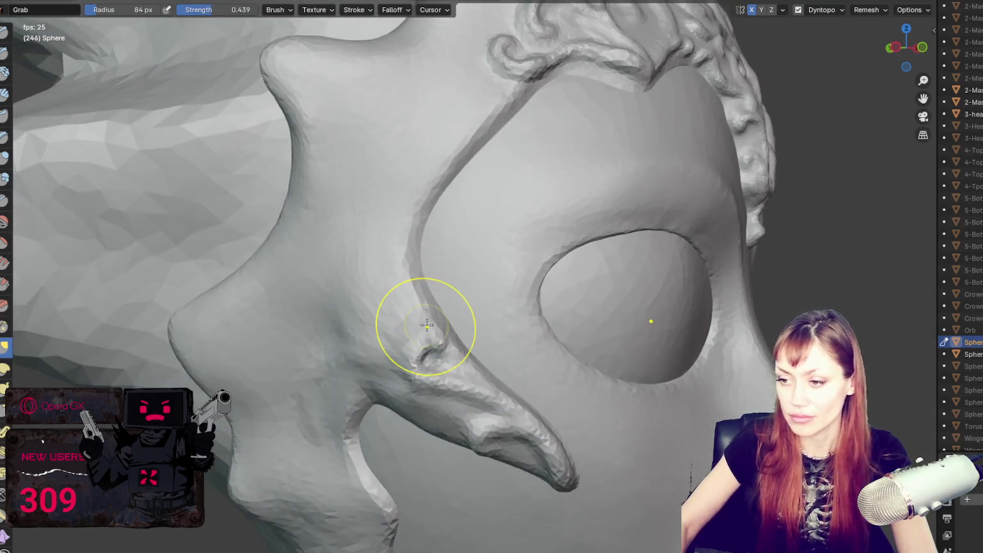
Step: Smooth the crease near the spike base, then build up its curl with the Blob brush at 31 px
key("x")
mouse_move(405, 331)
left_mouse_down("shift")
mouse_move(469, 366)
mouse_move(454, 353)
mouse_move(443, 395)
left_mouse_up("shift")
left_click(5, 179)
key("f")
left_click(428, 347)
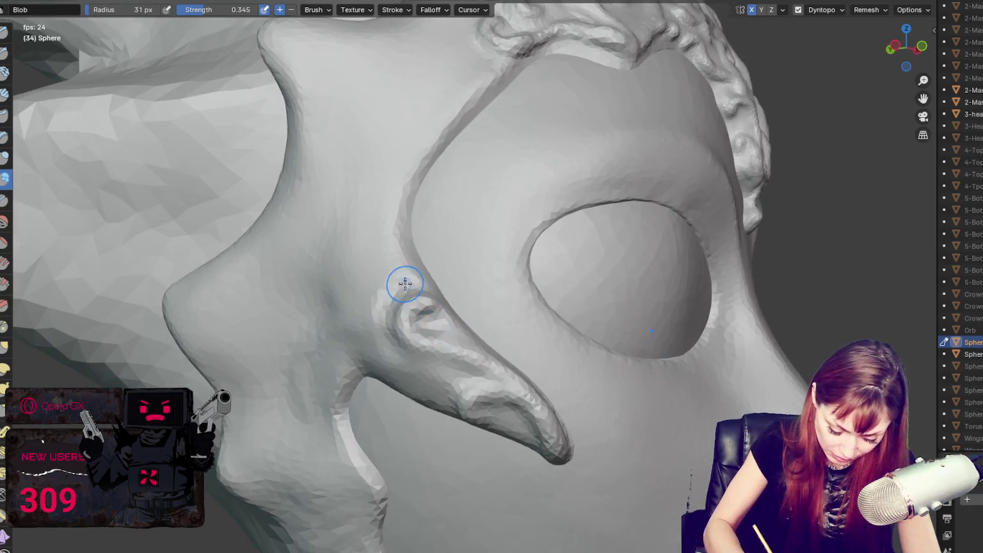
left_click_drag(418, 318, 475, 354)
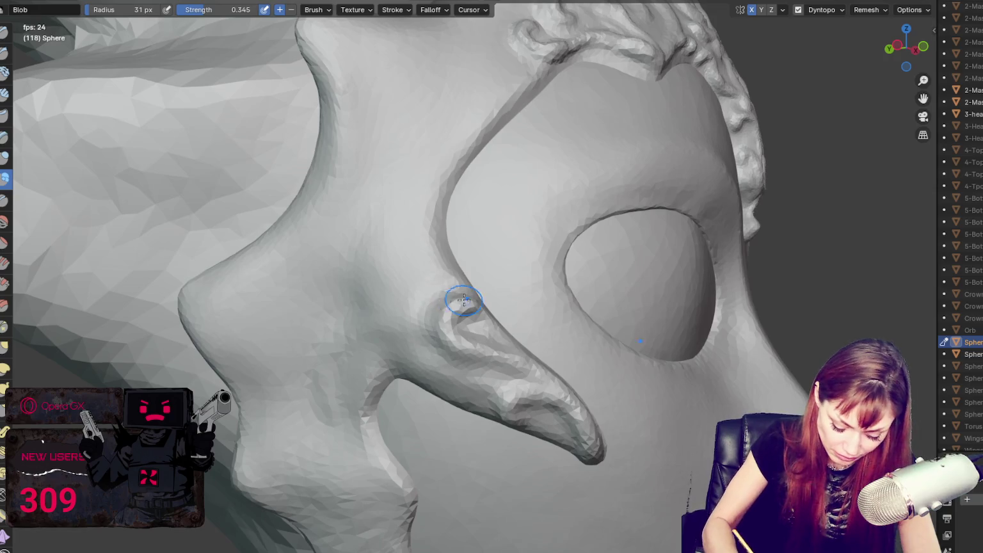
middle_click_drag(450, 303, 449, 356)
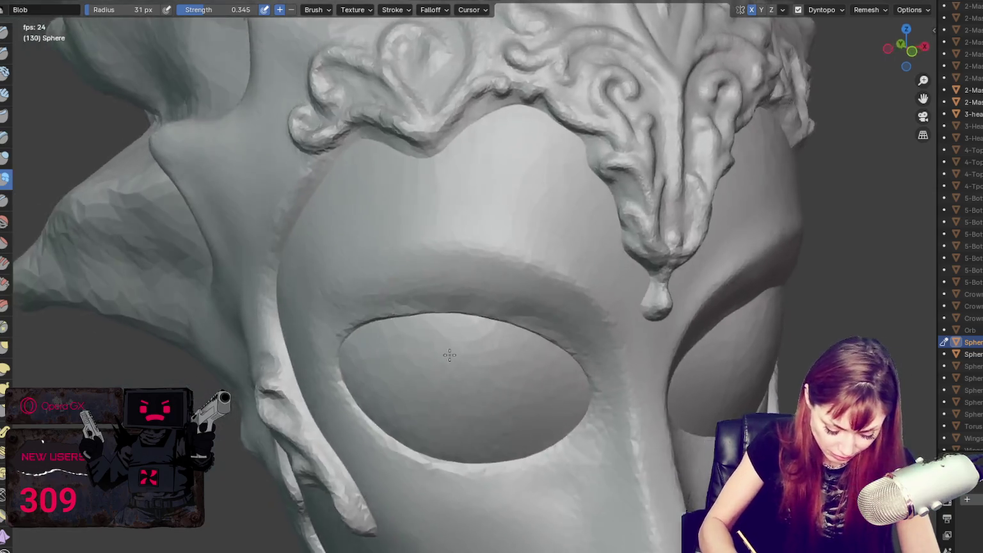
Step: Deepen the crease along the cheek spike's rim with the 18 px Crease brush, then view the head from the front
key("g")
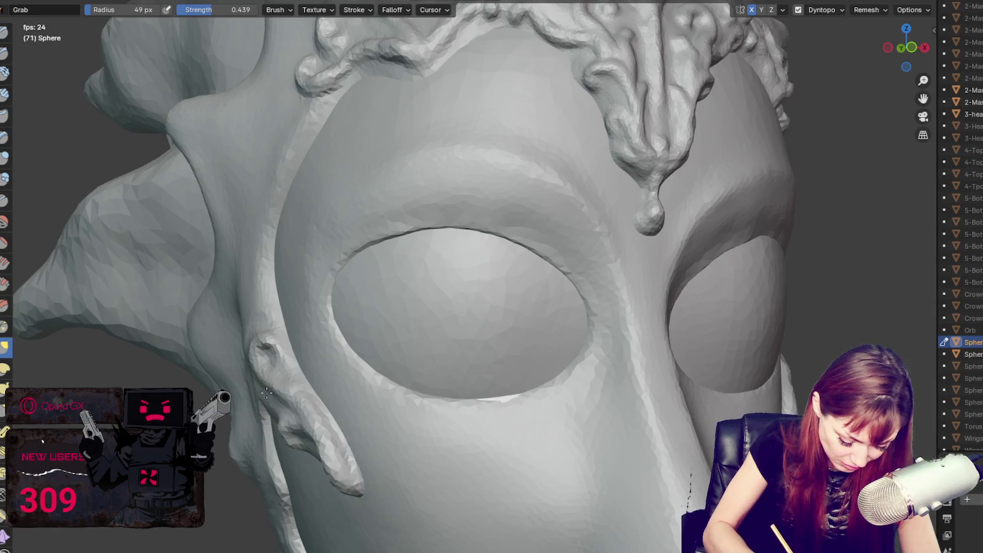
key("shift+c")
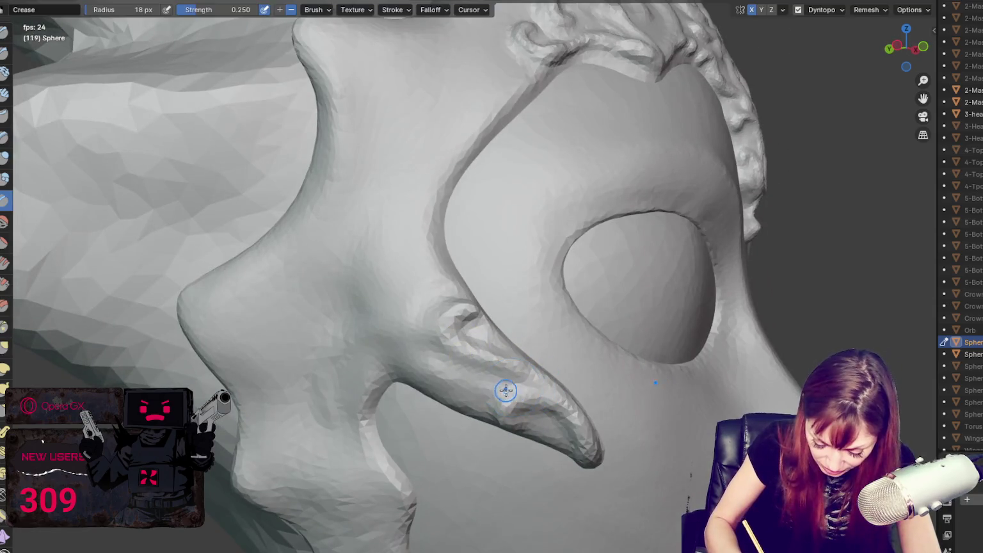
left_click_drag(427, 344, 485, 366)
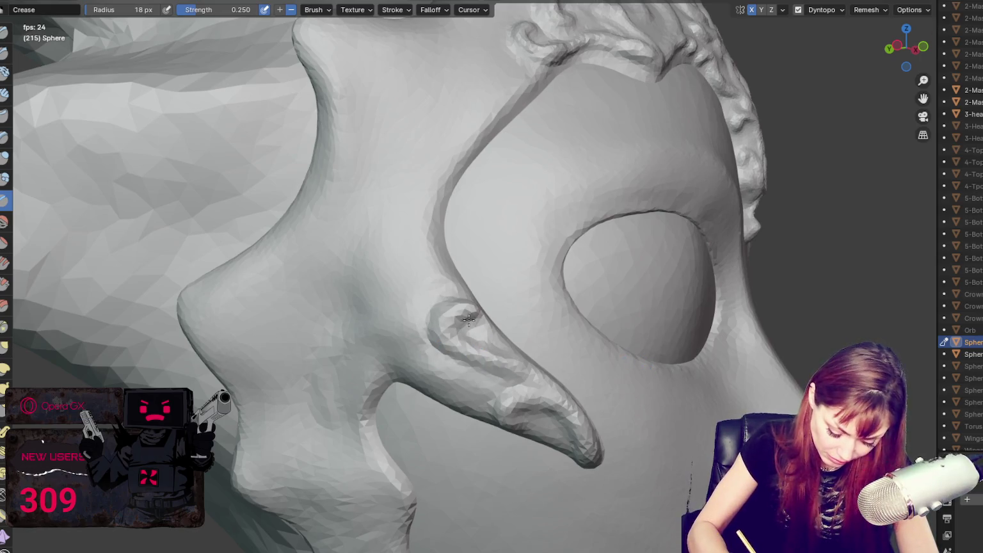
mouse_move(508, 359)
middle_mouse_down()
mouse_move(615, 412)
mouse_move(573, 421)
middle_mouse_up()
scroll(570, 421, "up", 2)
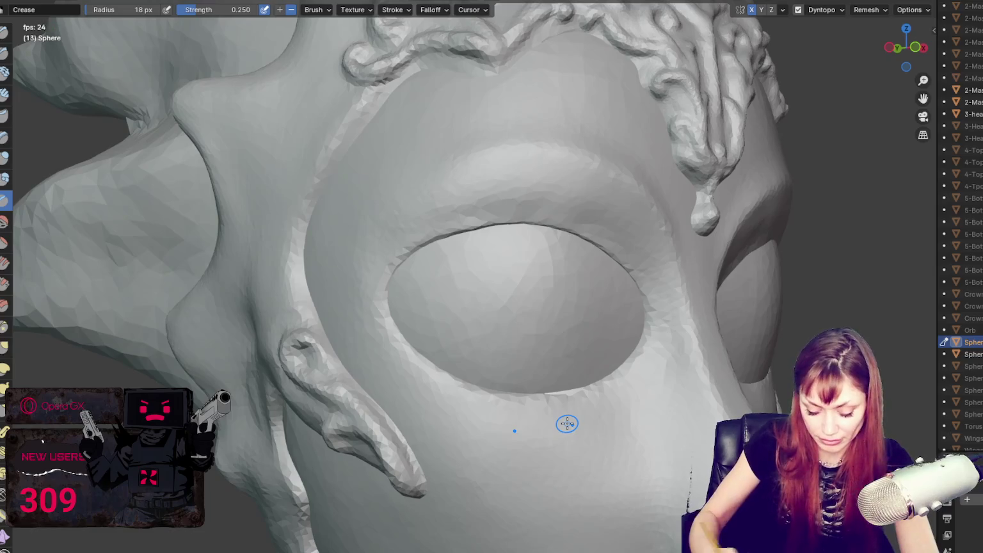
scroll(567, 424, "down", 8)
key("KP_1")
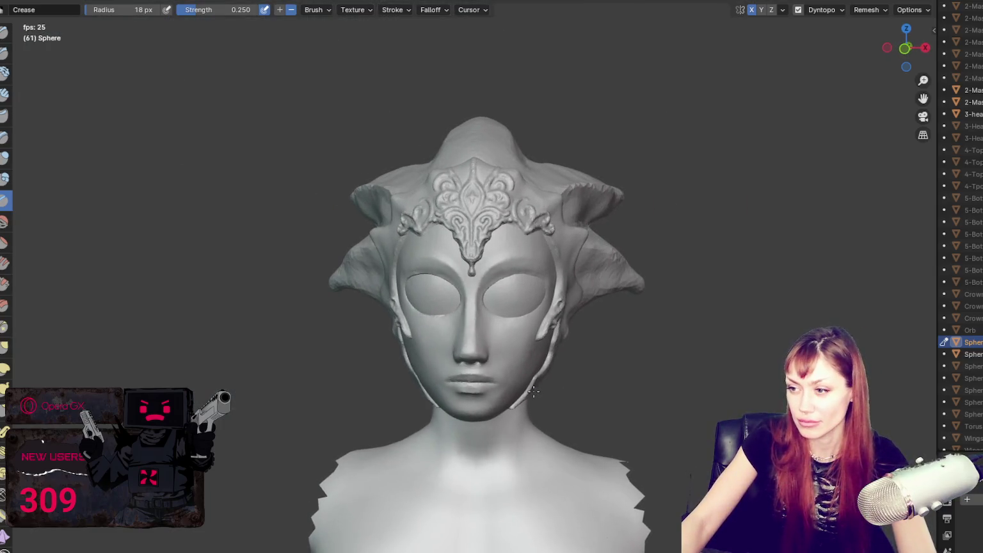
Step: Pull and reshape the cheek spike's tip with the Grab brush from a three-quarter view
scroll(515, 395, "up", 4)
scroll(516, 395, "up", 3)
middle_click_drag(515, 395, 554, 254)
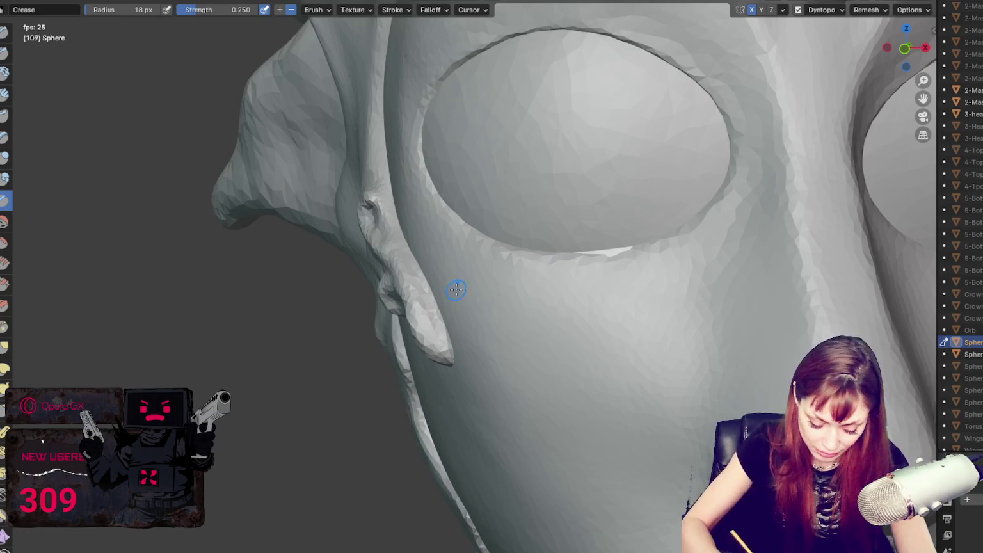
scroll(475, 291, "up", 3)
key("g")
left_click_drag(508, 286, 501, 347)
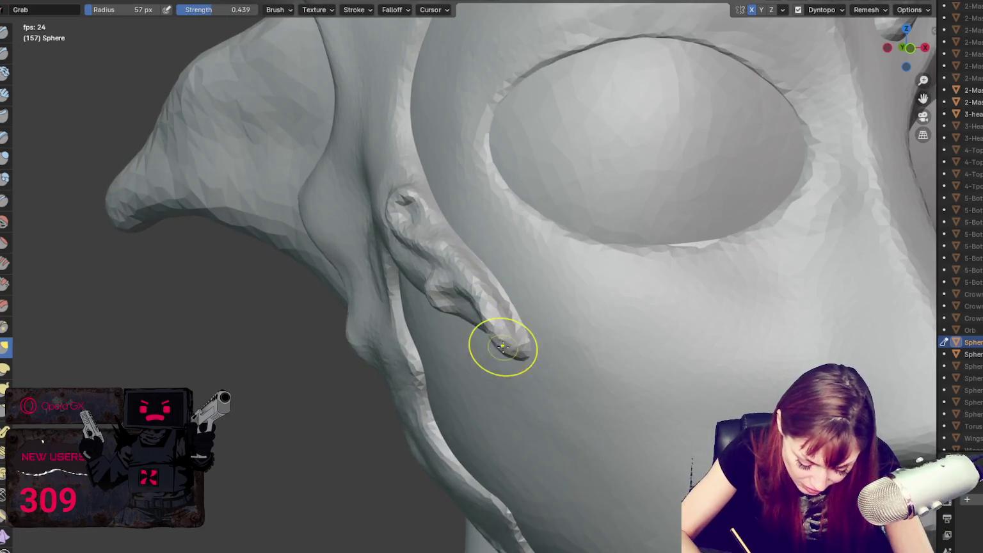
Step: Resize the Grab brush, trying 102 and 76 px before settling on 57 px
key("f")
left_click(538, 285)
mouse_move(538, 286)
middle_mouse_down()
mouse_move(451, 315)
mouse_move(516, 346)
mouse_move(474, 288)
mouse_move(510, 256)
middle_mouse_up()
key("f")
left_click(520, 329)
key("f")
left_click(460, 267)
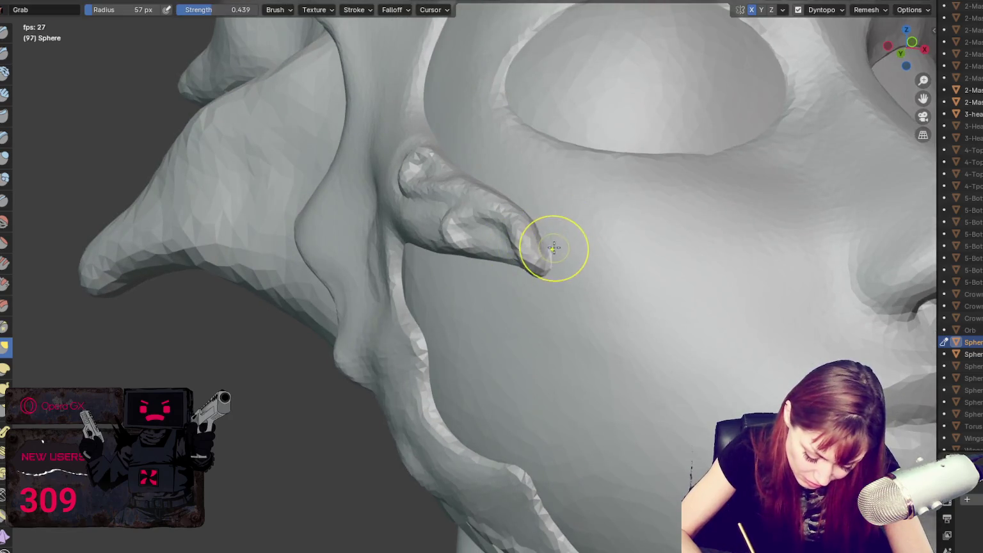
mouse_move(566, 254)
middle_mouse_down()
mouse_move(534, 278)
mouse_move(582, 297)
mouse_move(505, 318)
middle_mouse_up()
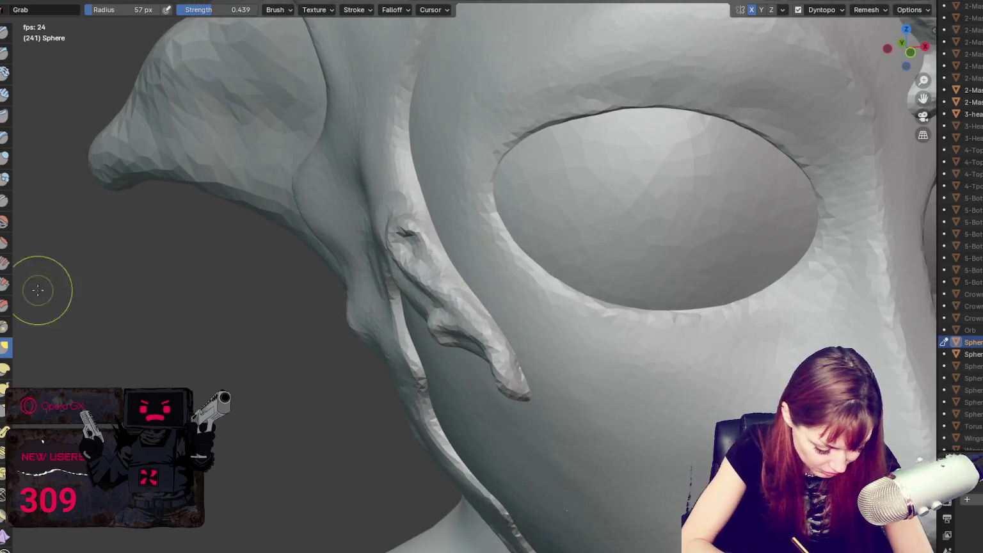
Step: Switch to the Blob brush at 24 px and work around the cheek spike's curled base
left_click(4, 180)
key("f")
middle_click_drag(408, 266, 443, 322)
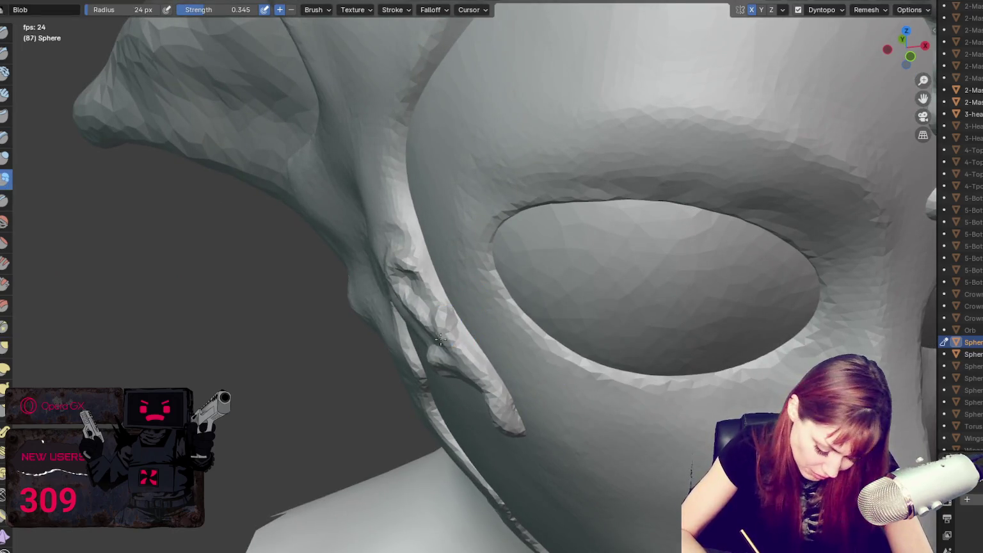
middle_click_drag(441, 341, 468, 326)
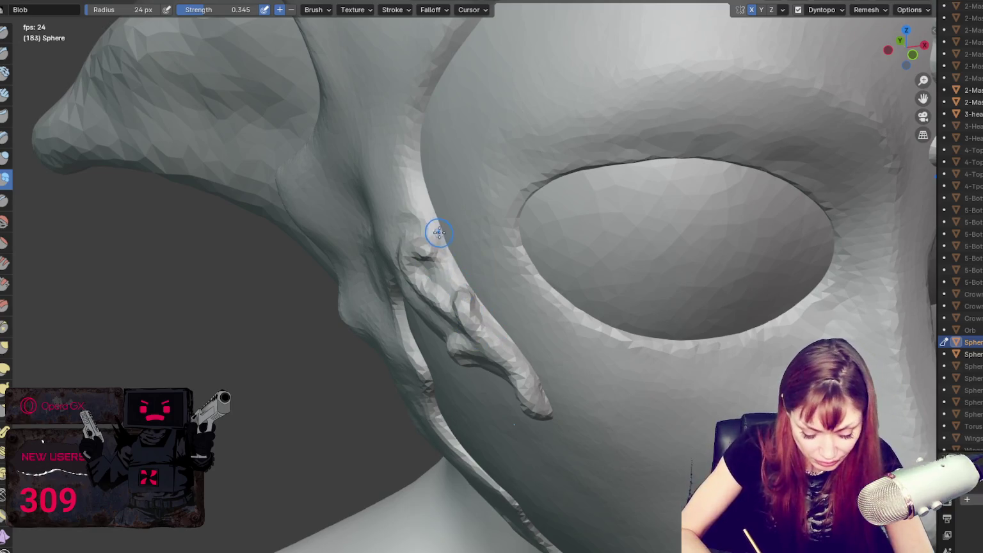
middle_click_drag(487, 310, 548, 315)
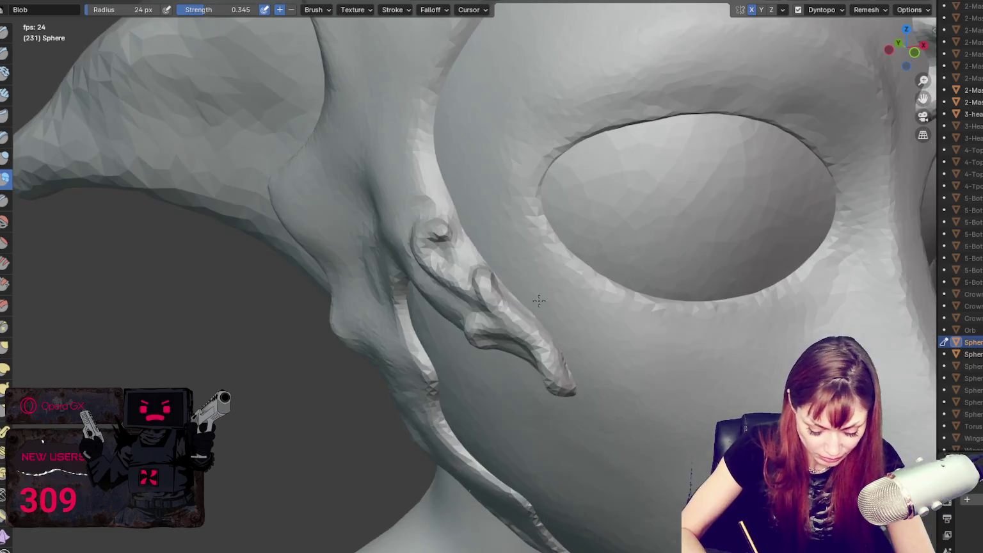
mouse_move(563, 362)
middle_mouse_down()
mouse_move(564, 373)
mouse_move(560, 320)
middle_mouse_up()
middle_click_drag(594, 348, 640, 329)
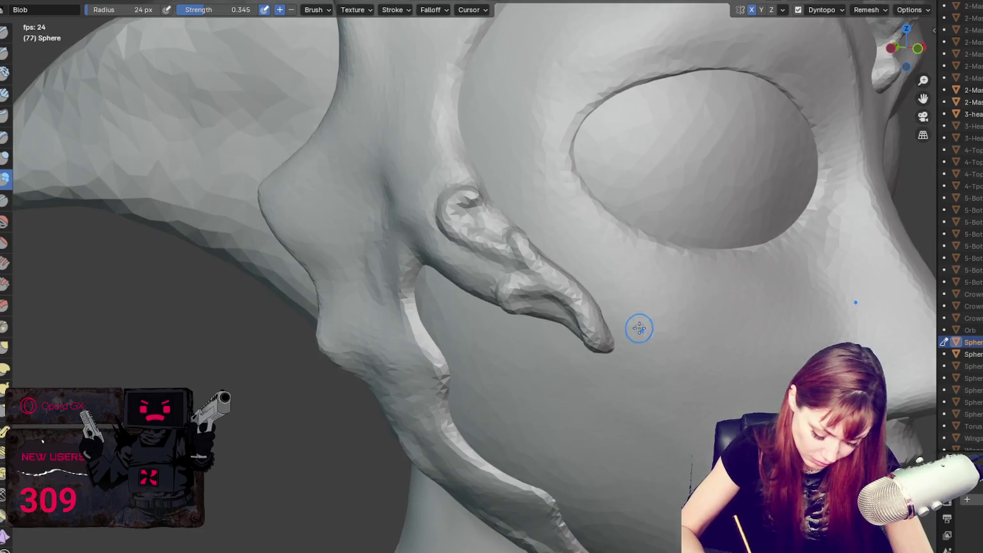
mouse_move(573, 322)
middle_mouse_down()
mouse_move(606, 293)
mouse_move(582, 272)
mouse_move(597, 276)
middle_mouse_up()
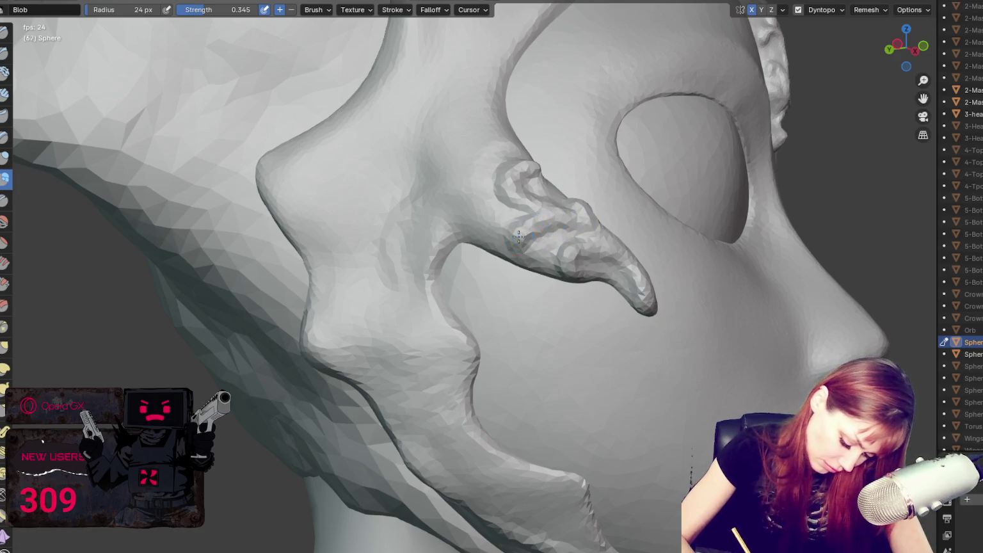
Step: Use the Blob brush to run a ridge from the cheek scroll down the jaw edge
middle_click_drag(566, 213, 615, 226)
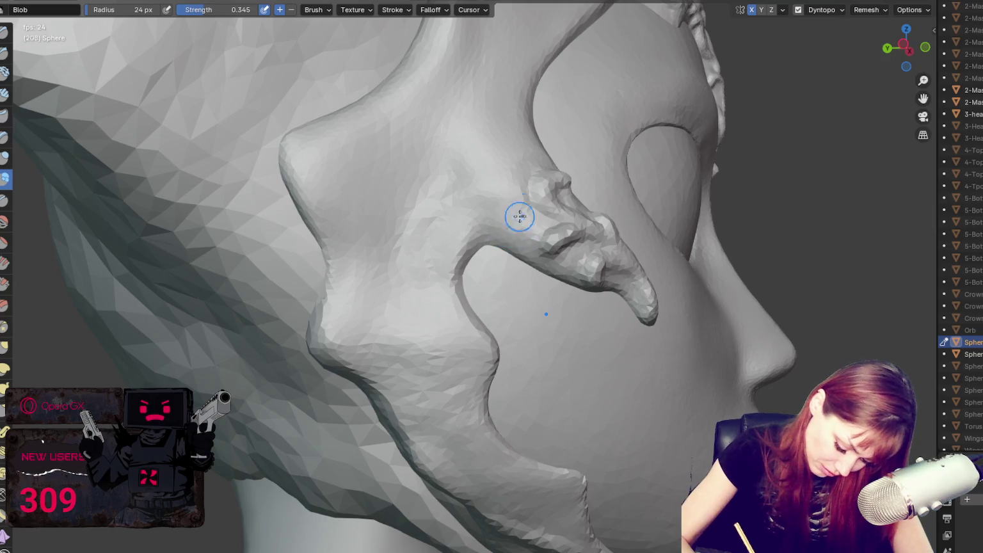
left_click_drag(506, 220, 471, 253)
left_click_drag(520, 223, 499, 345)
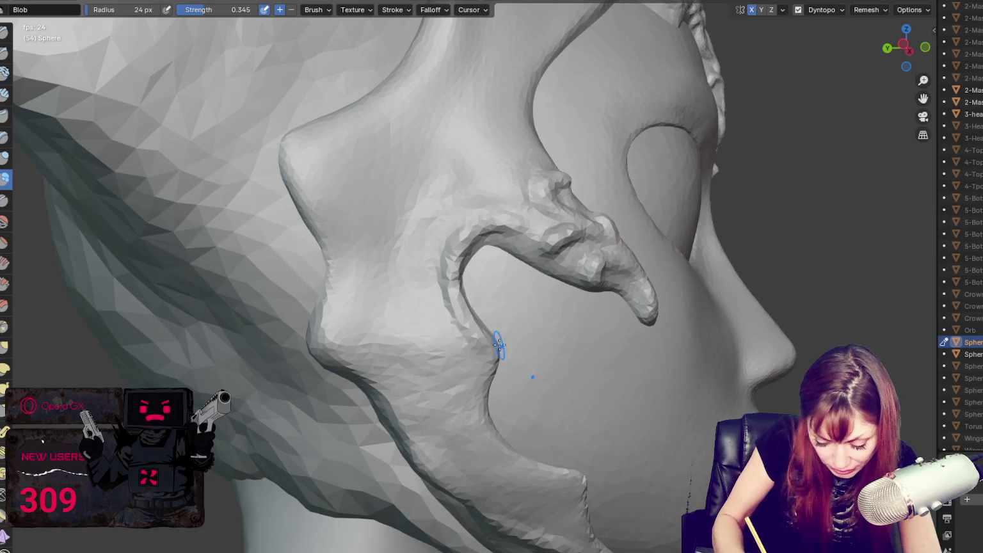
Step: Extend the curling ridge further down the jaw and thicken it
middle_click_drag(498, 343, 424, 314)
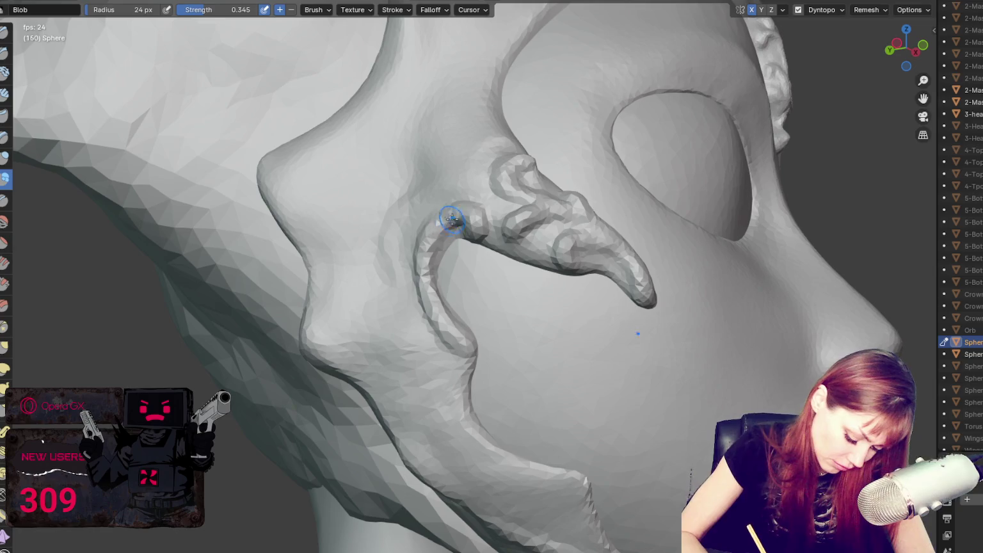
mouse_move(432, 307)
middle_mouse_down()
mouse_move(549, 194)
mouse_move(564, 164)
middle_mouse_up()
scroll(549, 195, "down", 2)
mouse_move(500, 342)
middle_mouse_down()
mouse_move(517, 341)
mouse_move(422, 361)
middle_mouse_up()
mouse_move(470, 349)
left_mouse_down()
mouse_move(442, 443)
mouse_move(432, 432)
mouse_move(470, 346)
mouse_move(456, 410)
mouse_move(466, 356)
left_mouse_up()
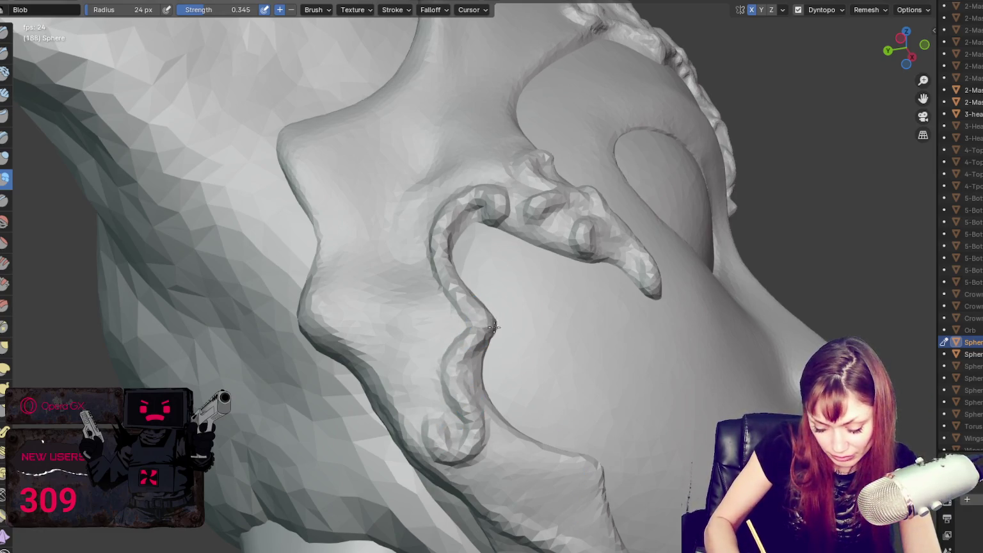
left_click_drag(488, 319, 492, 296)
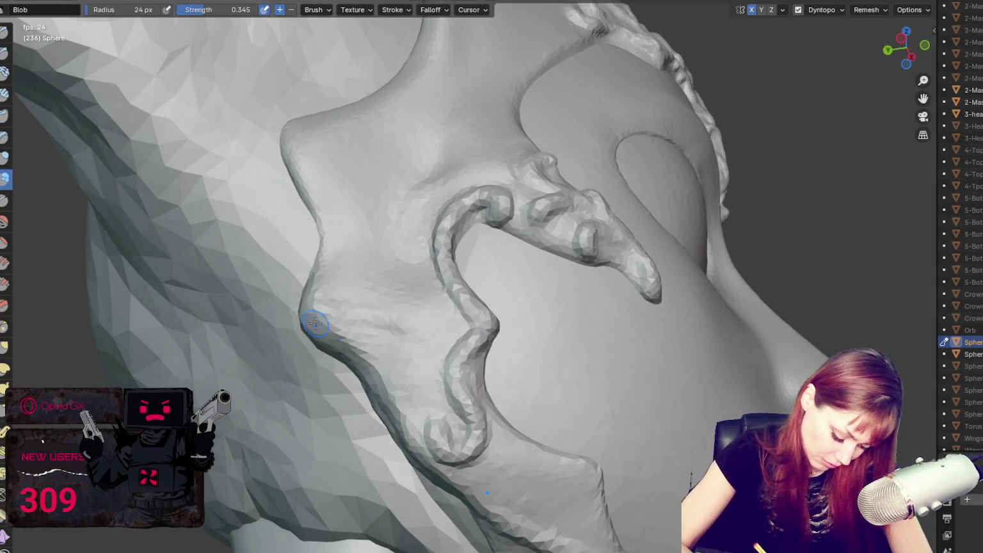
Step: Build up the cheek ridge's edges beside the eye hole with blob strokes
left_click_drag(345, 306, 448, 330)
mouse_move(292, 125)
left_mouse_down()
mouse_move(432, 182)
mouse_move(410, 178)
left_mouse_up()
middle_click_drag(603, 142, 571, 175)
left_click_drag(285, 205, 386, 222)
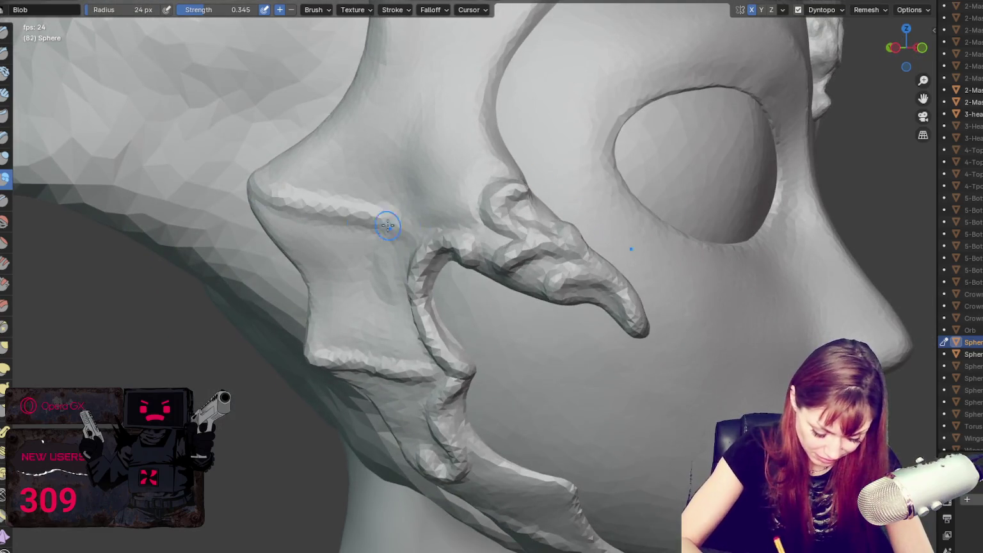
scroll(414, 248, "down", 6)
Step: Stroke a new blob ridge up the cheek edge beside the eye hole
mouse_move(414, 248)
middle_mouse_down()
mouse_move(479, 222)
mouse_move(619, 221)
middle_mouse_up()
scroll(618, 222, "up", 2)
scroll(618, 221, "up", 4)
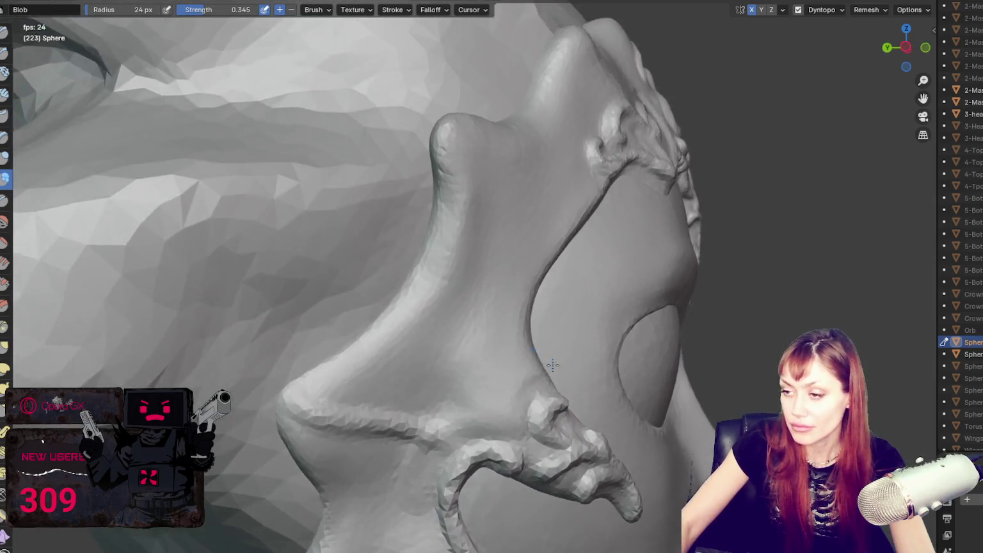
middle_click_drag(576, 288, 542, 357)
mouse_move(496, 358)
left_mouse_down()
mouse_move(488, 255)
mouse_move(443, 255)
mouse_move(486, 258)
mouse_move(451, 233)
mouse_move(509, 240)
mouse_move(557, 189)
left_mouse_up()
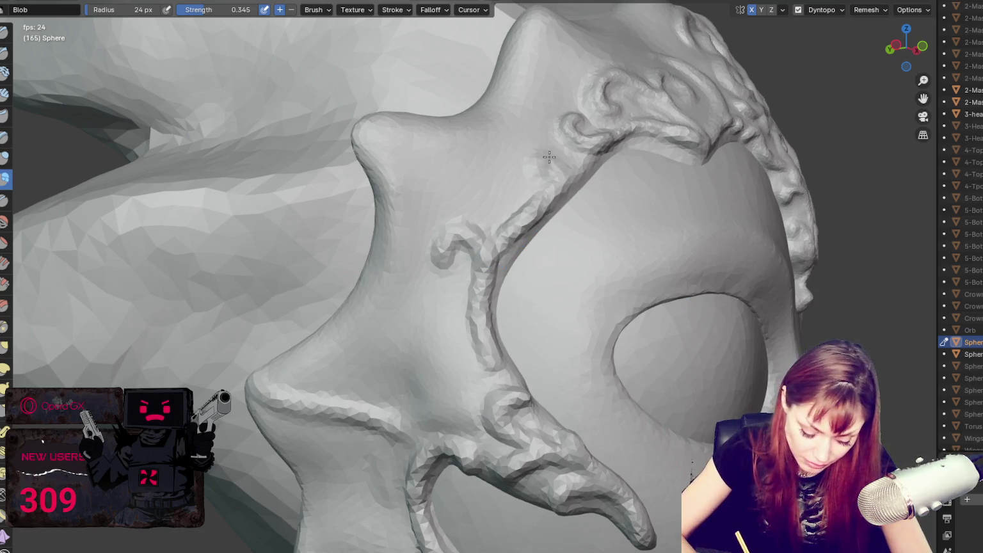
Step: With the Grab brush at 57 px, pull the new cheek ridge downward into a cleaner curve
key("g")
key("f")
left_click(516, 252)
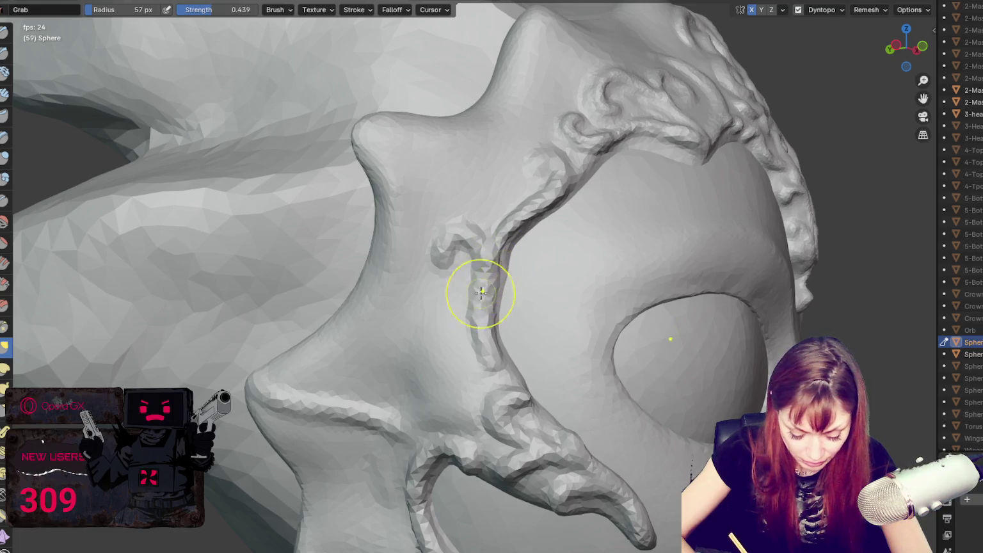
left_click_drag(477, 276, 499, 366)
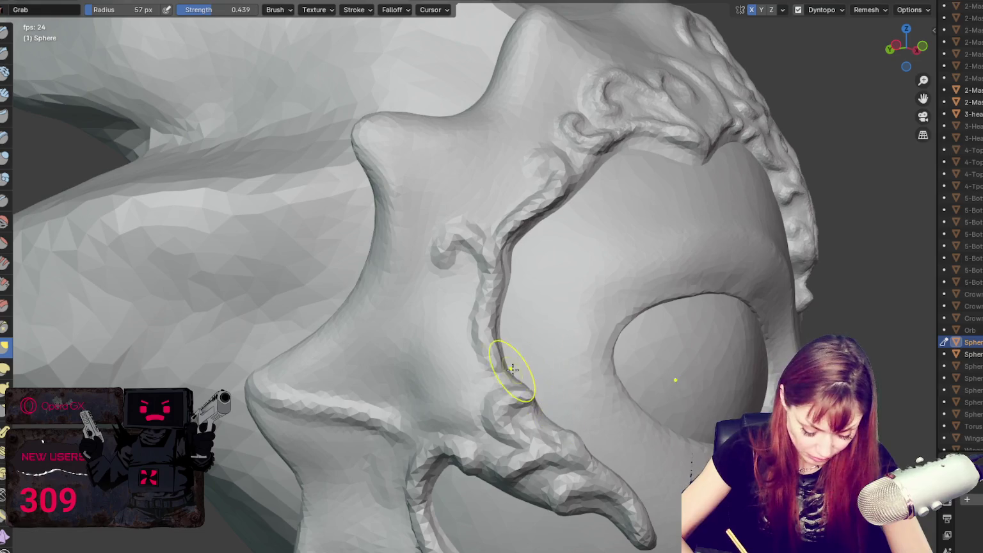
Step: Orbit and zoom around the mask to review the ridges from a side profile
mouse_move(520, 246)
middle_mouse_down()
mouse_move(546, 227)
mouse_move(532, 215)
mouse_move(524, 227)
mouse_move(531, 209)
middle_mouse_up()
scroll(546, 227, "down", 10)
scroll(560, 176, "up", 4)
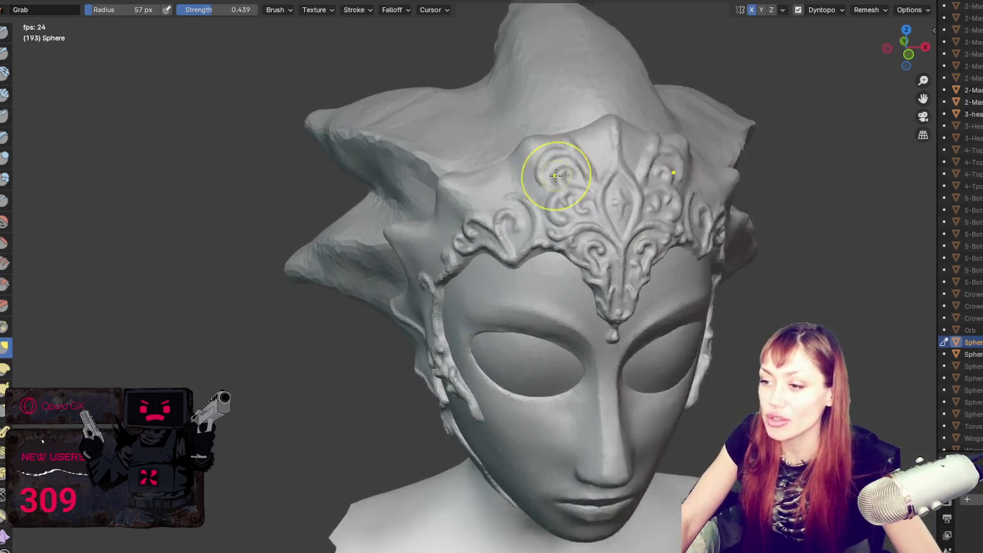
scroll(544, 48, "up", 3)
scroll(612, 237, "down", 5)
mouse_move(635, 184)
middle_mouse_down()
mouse_move(519, 185)
mouse_move(687, 200)
mouse_move(532, 202)
middle_mouse_up()
scroll(527, 197, "up", 2)
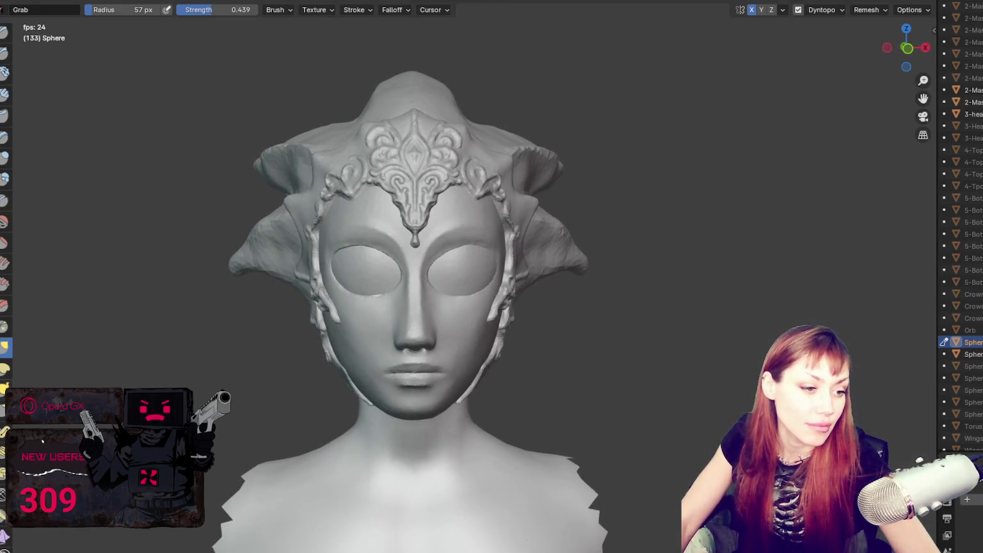
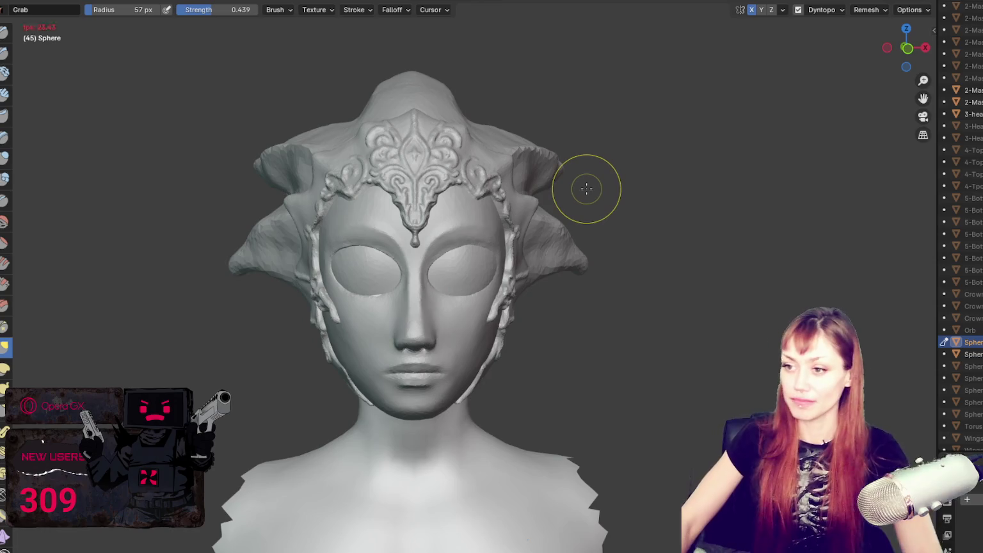
Step: Zoom to the crown's side, enlarge the Grab brush to 83 px and pull a curl
mouse_move(586, 188)
middle_mouse_down("ctrl")
mouse_move(538, 11)
mouse_move(518, 305)
mouse_move(452, 315)
middle_mouse_up("ctrl")
key("f")
left_click(373, 378)
left_click_drag(382, 348, 409, 405)
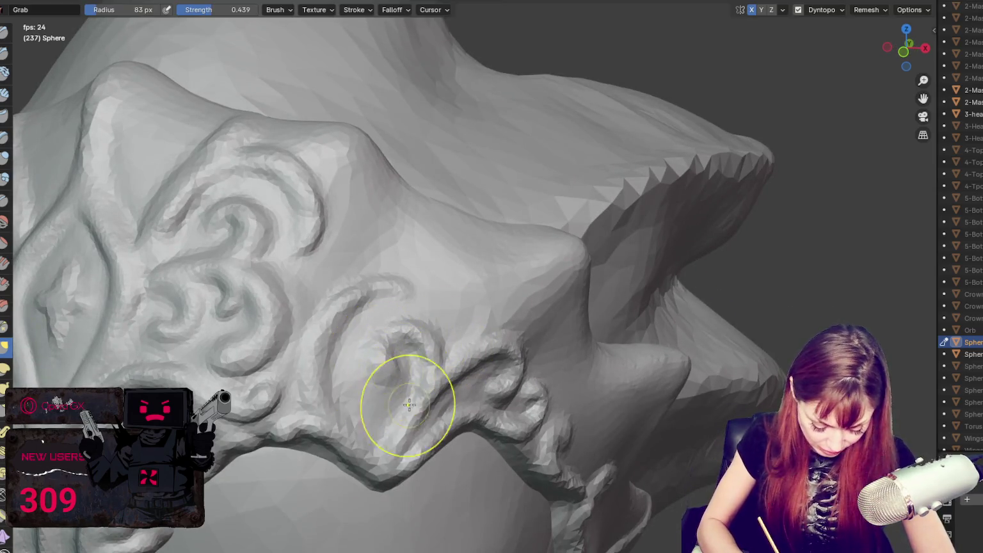
Step: With a 24 px Blob brush, add a small bump and a raised ridge inside the swirl curl
left_click(3, 183)
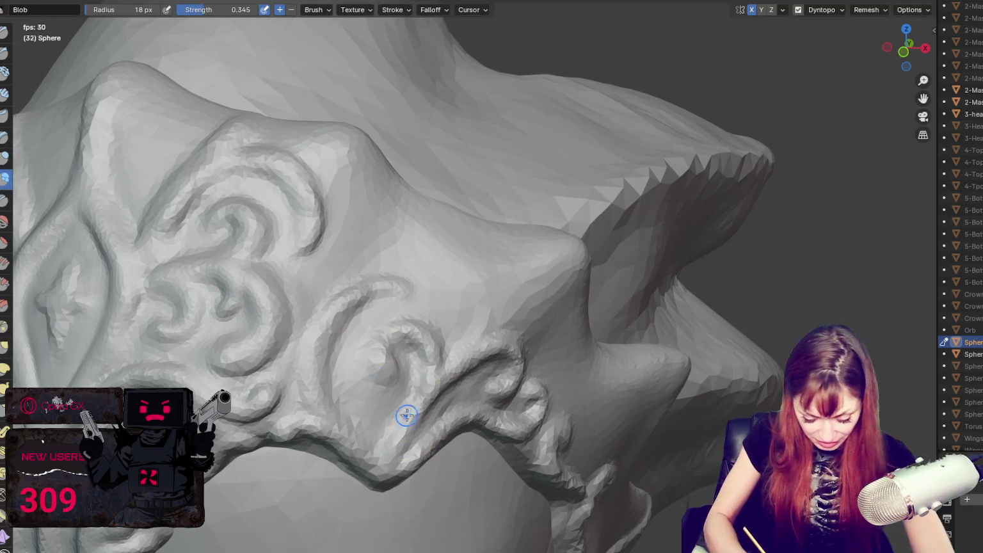
key("f")
left_click(406, 410)
middle_click_drag(406, 411, 351, 363)
key("f")
left_click(313, 377)
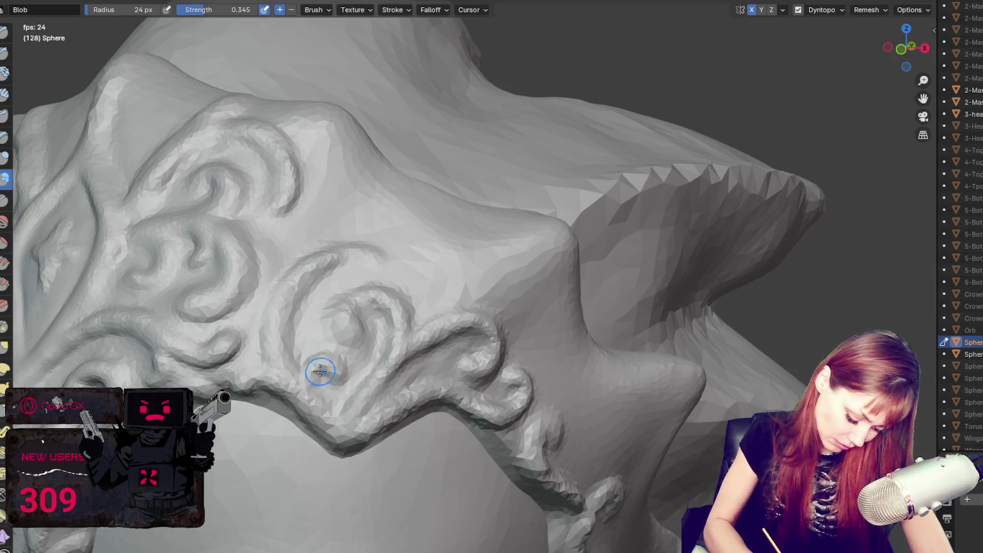
mouse_move(317, 368)
left_mouse_down()
mouse_move(342, 373)
mouse_move(344, 321)
mouse_move(390, 293)
mouse_move(367, 319)
mouse_move(361, 351)
left_mouse_up()
left_click_drag(338, 309, 356, 340)
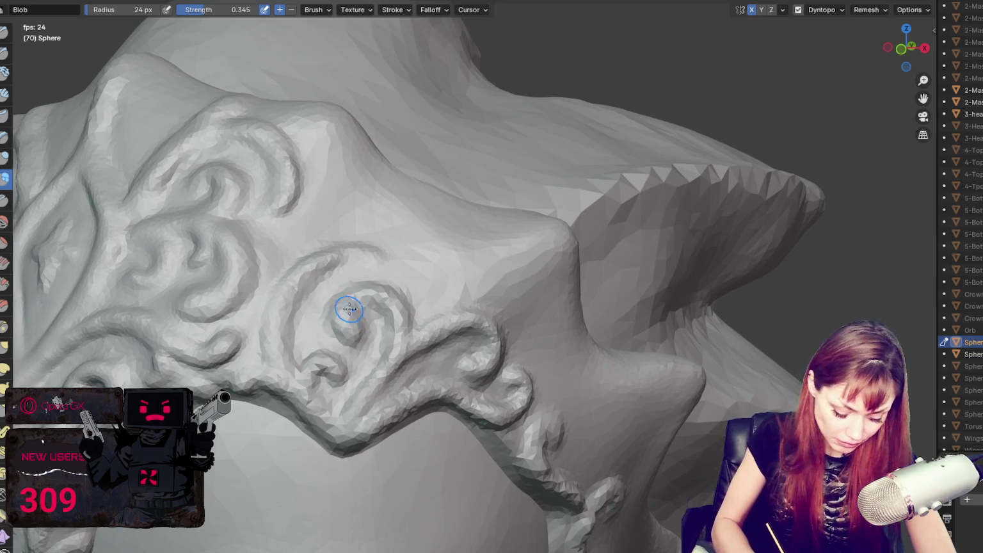
Step: Orbit around the crown to inspect the new curls from several angles
middle_click_drag(390, 323, 382, 325)
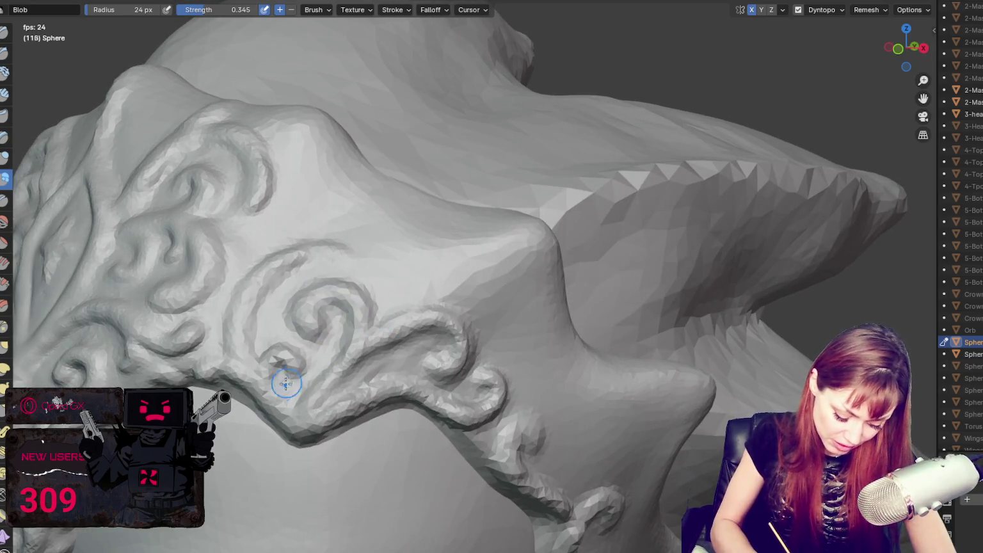
middle_click_drag(287, 391, 321, 372)
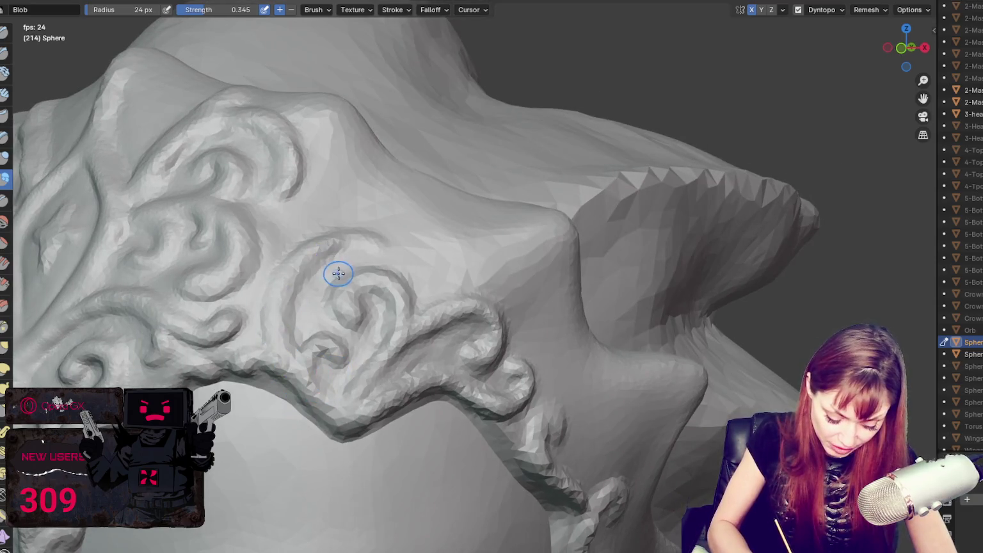
middle_click_drag(339, 274, 308, 386)
middle_click_drag(340, 332, 275, 341)
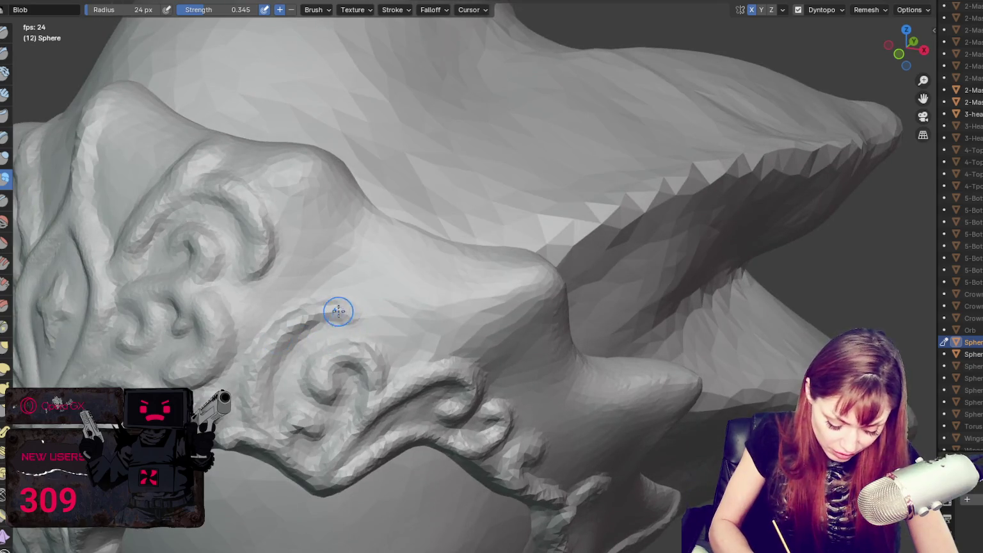
middle_click_drag(455, 312, 459, 286)
mouse_move(331, 304)
middle_mouse_down()
mouse_move(359, 300)
mouse_move(307, 273)
mouse_move(325, 255)
mouse_move(277, 219)
mouse_move(250, 221)
middle_mouse_up()
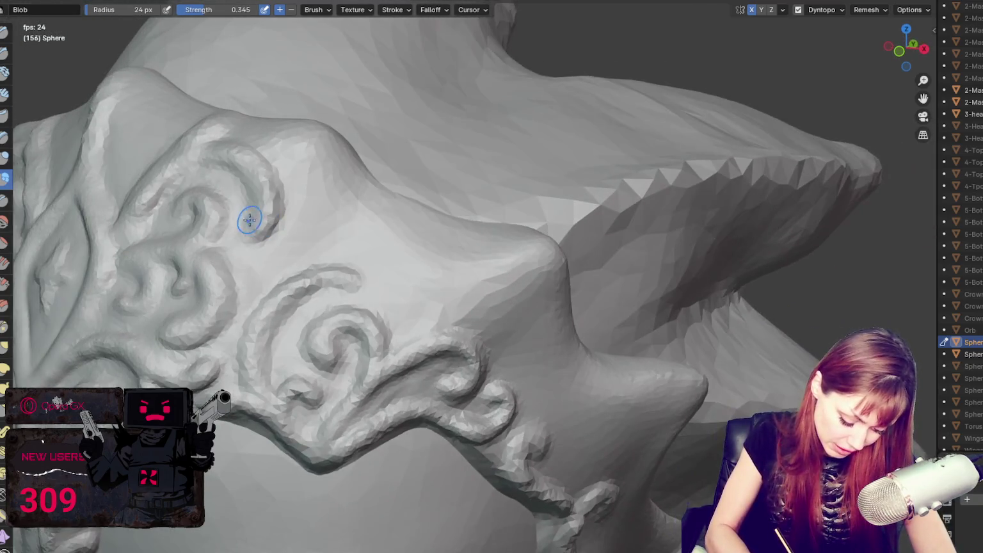
mouse_move(246, 171)
middle_mouse_down()
mouse_move(322, 209)
mouse_move(298, 204)
middle_mouse_up()
Step: With the Grab brush at 80 px, pull the swirl ridges down and to the right
key("g")
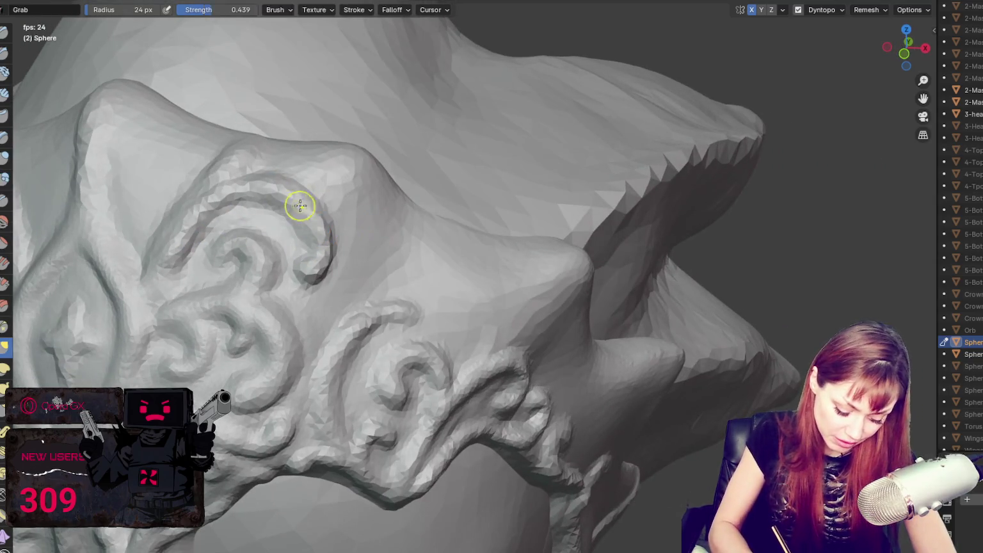
mouse_move(263, 201)
left_mouse_down()
mouse_move(308, 237)
mouse_move(318, 257)
mouse_move(301, 268)
left_mouse_up()
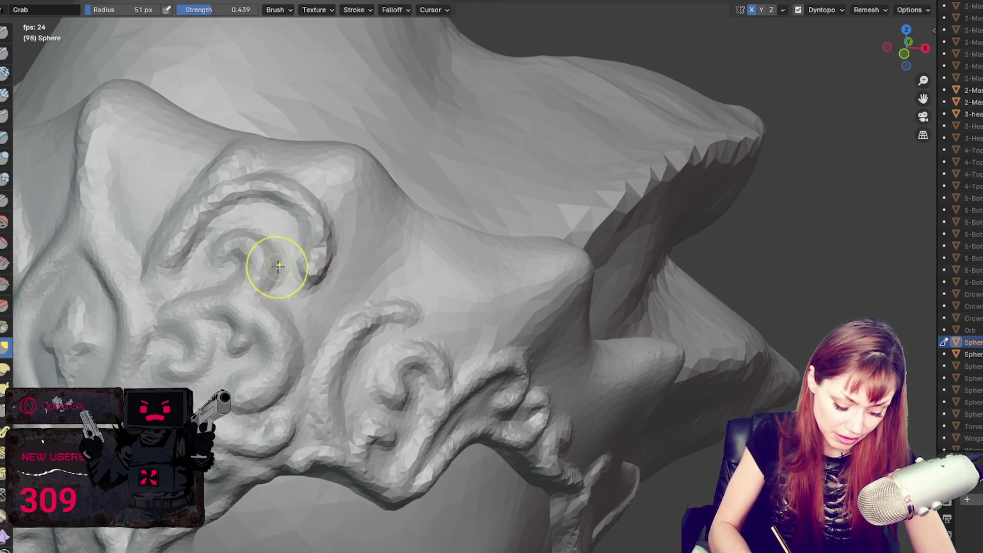
key("f")
left_click(297, 207)
mouse_move(257, 186)
left_mouse_down()
mouse_move(308, 226)
mouse_move(362, 219)
left_mouse_up()
middle_click_drag(363, 219, 309, 210)
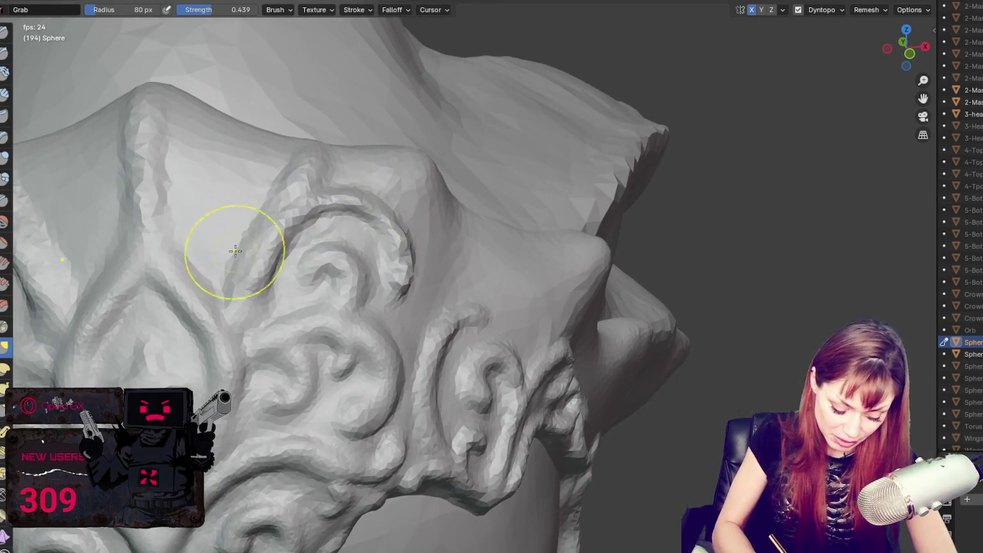
mouse_move(391, 262)
middle_mouse_down()
mouse_move(523, 292)
mouse_move(527, 324)
middle_mouse_up()
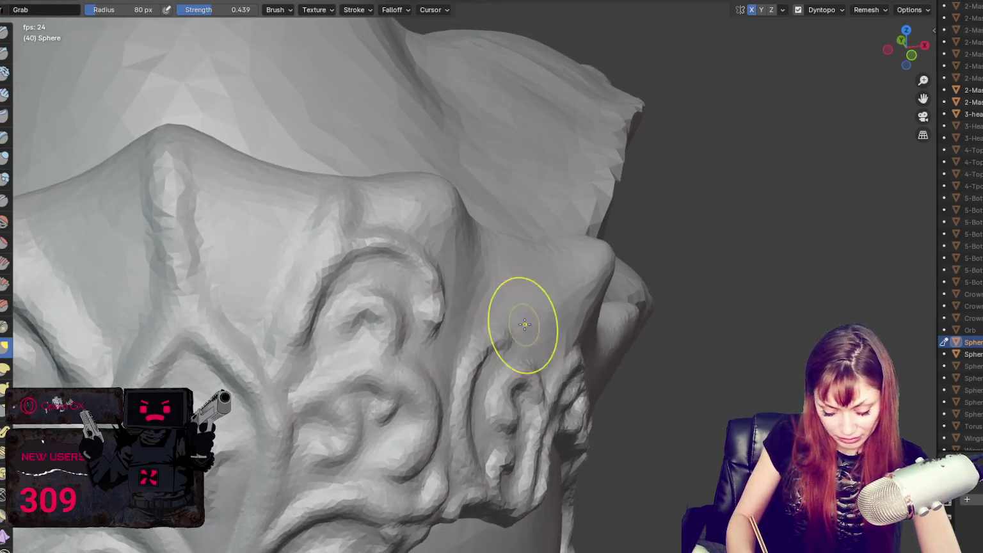
Step: Switch to the Crease brush at 22 px, then enlarge it slightly
key("shift+c")
key("f")
left_click(374, 355)
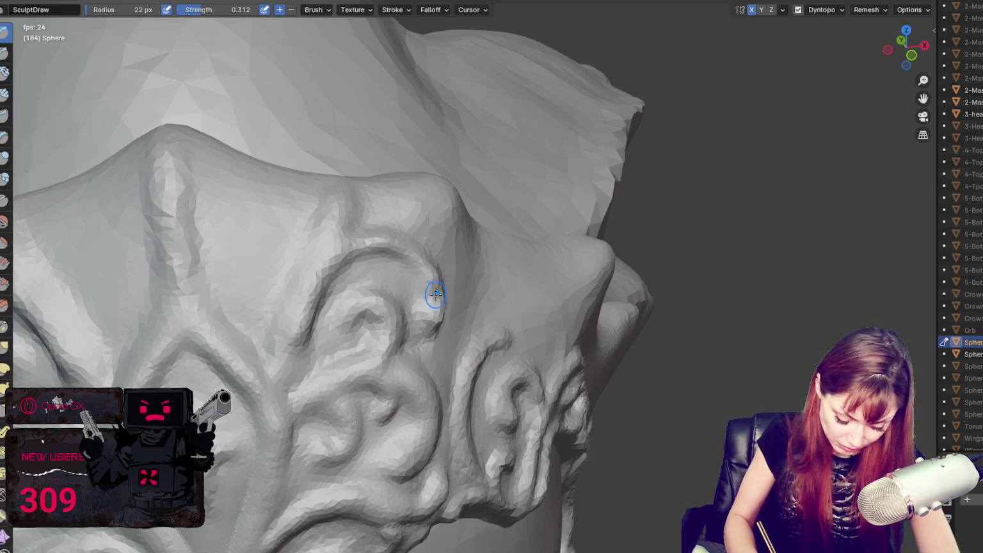
middle_click_drag(413, 252, 375, 276)
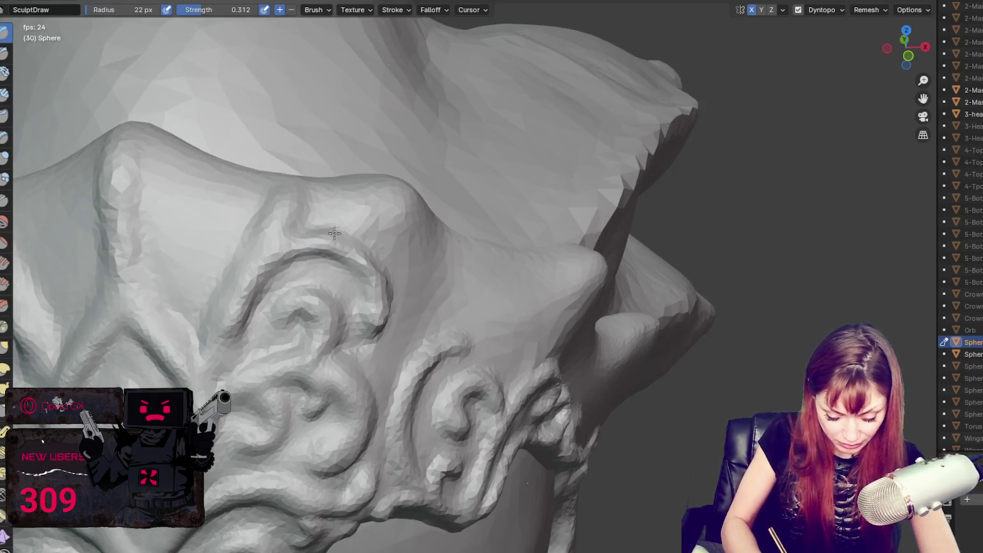
key("bracketright")
key("bracketright")
key("bracketright")
Step: With a 22 px Blob brush, build up a rounded knob atop the side ornament
key("bracketleft")
key("bracketleft")
key("bracketleft")
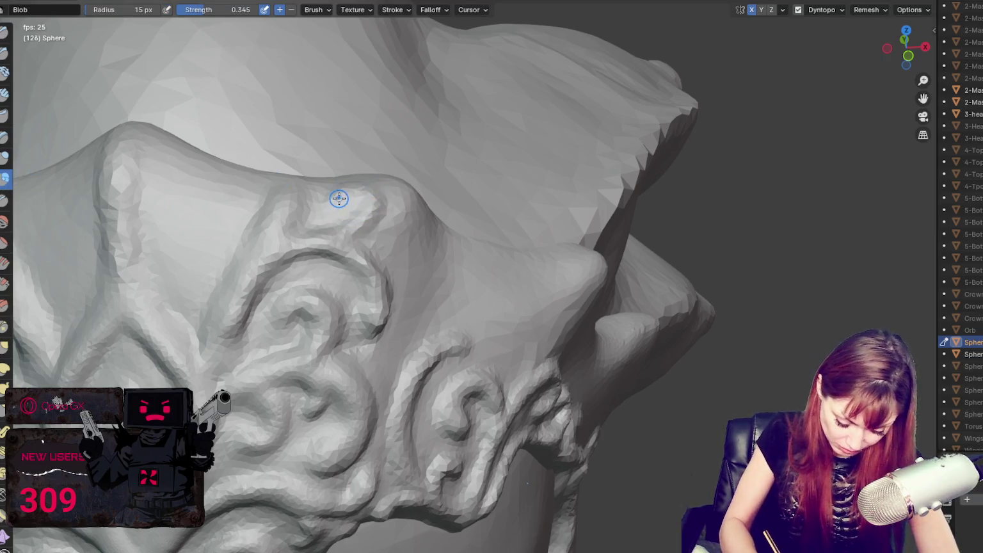
key("bracketright")
key("bracketright")
key("bracketright")
left_click_drag(352, 194, 348, 233)
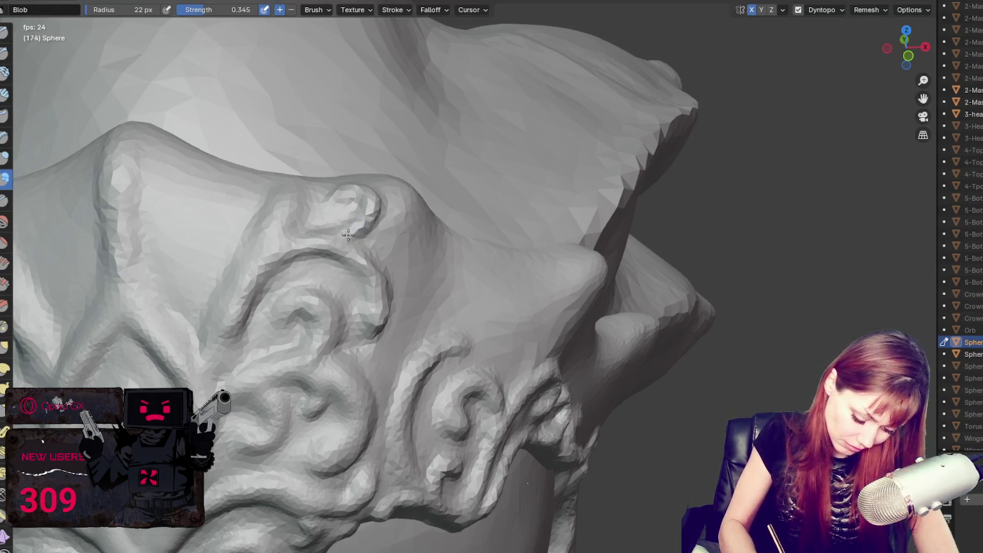
middle_click_drag(323, 184, 384, 245)
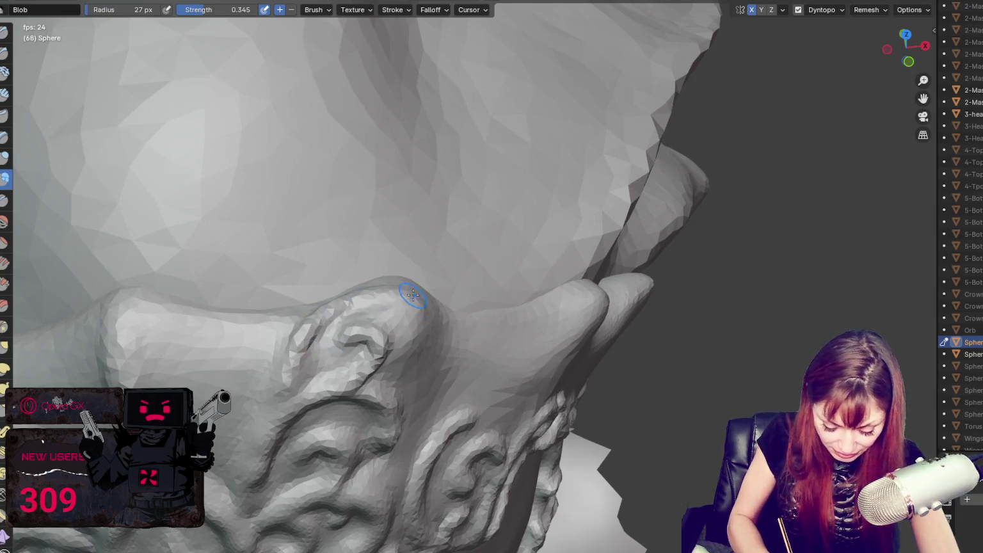
middle_click_drag(409, 331, 416, 320)
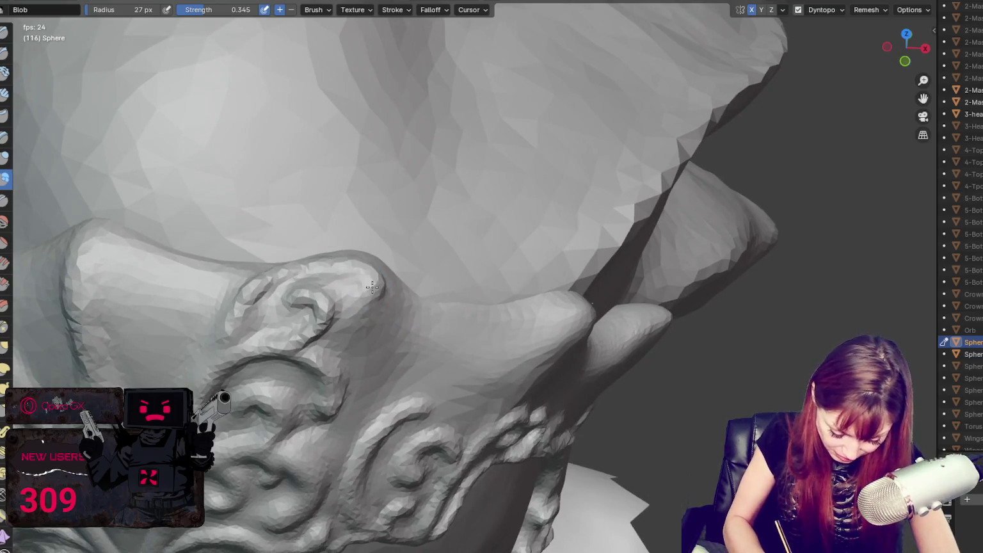
left_click_drag(372, 288, 354, 296)
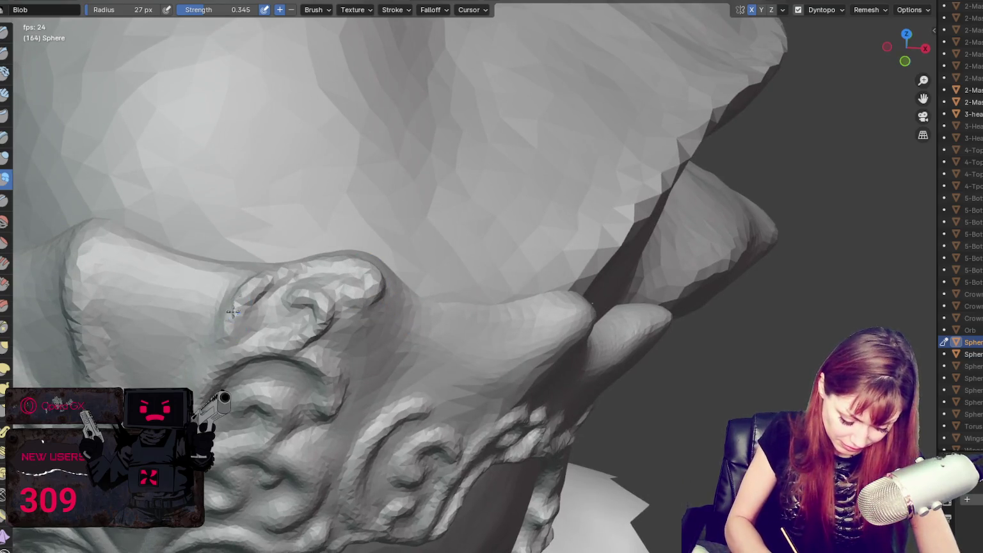
Step: Orbit around the side ornament and zoom out toward a front view of the head
middle_click_drag(215, 362, 260, 307)
mouse_move(213, 412)
middle_mouse_down()
mouse_move(463, 299)
mouse_move(420, 277)
mouse_move(439, 272)
mouse_move(347, 191)
middle_mouse_up()
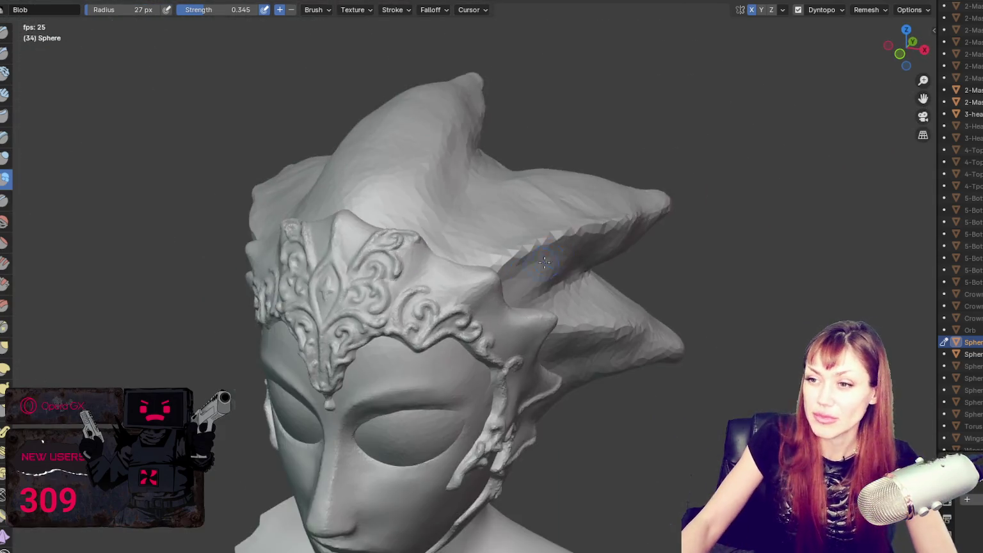
scroll(577, 212, "down", 10)
mouse_move(626, 219)
middle_mouse_down()
mouse_move(641, 210)
mouse_move(592, 245)
middle_mouse_up()
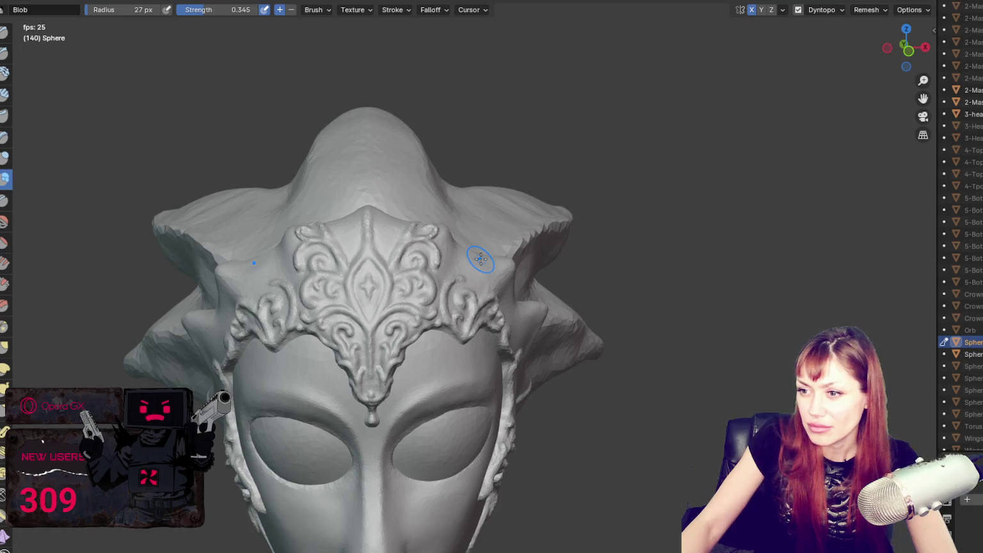
Step: Zoom in on the crown's side and add raised Blob ridges along its edge
scroll(477, 258, "up", 3)
scroll(473, 261, "up", 3)
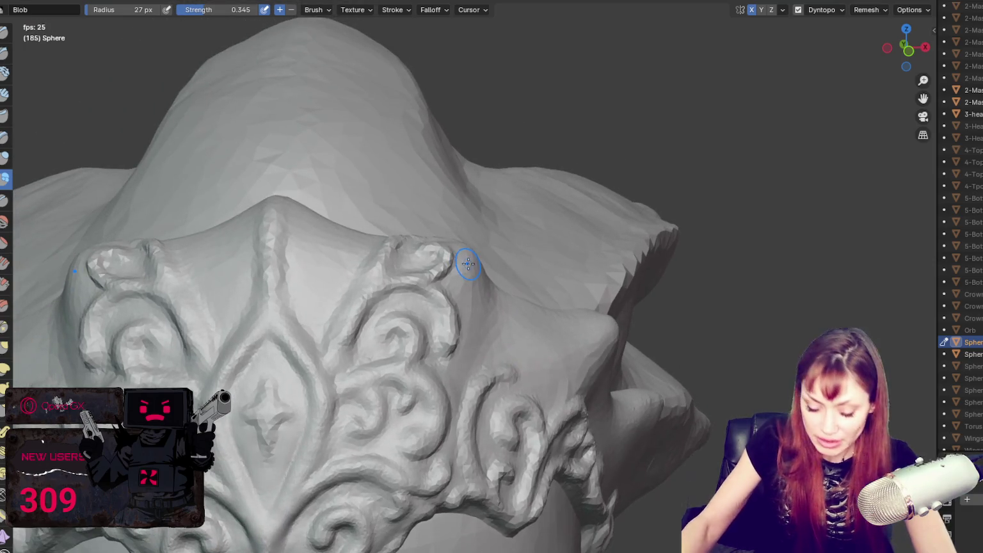
mouse_move(447, 267)
middle_mouse_down()
mouse_move(432, 281)
mouse_move(237, 262)
mouse_move(333, 213)
middle_mouse_up()
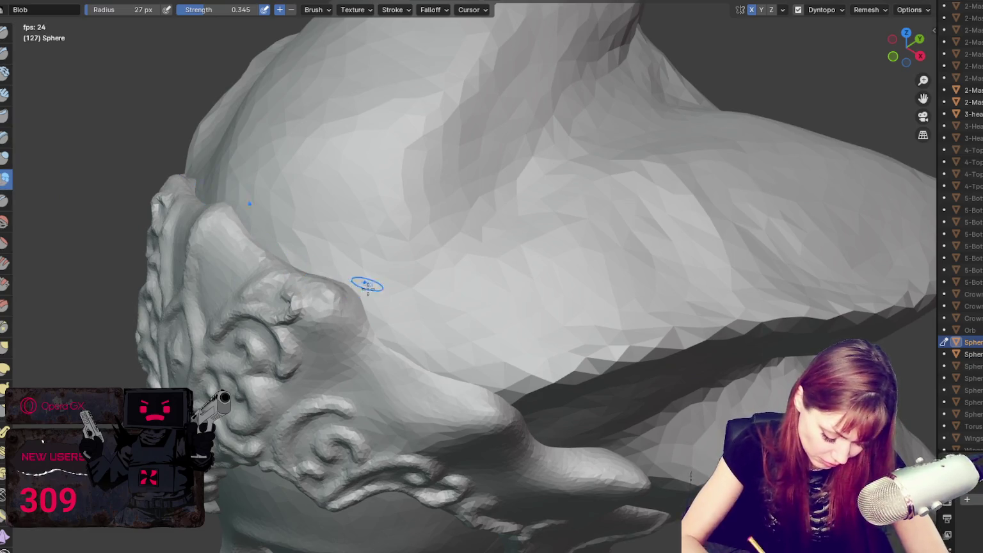
middle_click_drag(367, 286, 319, 255)
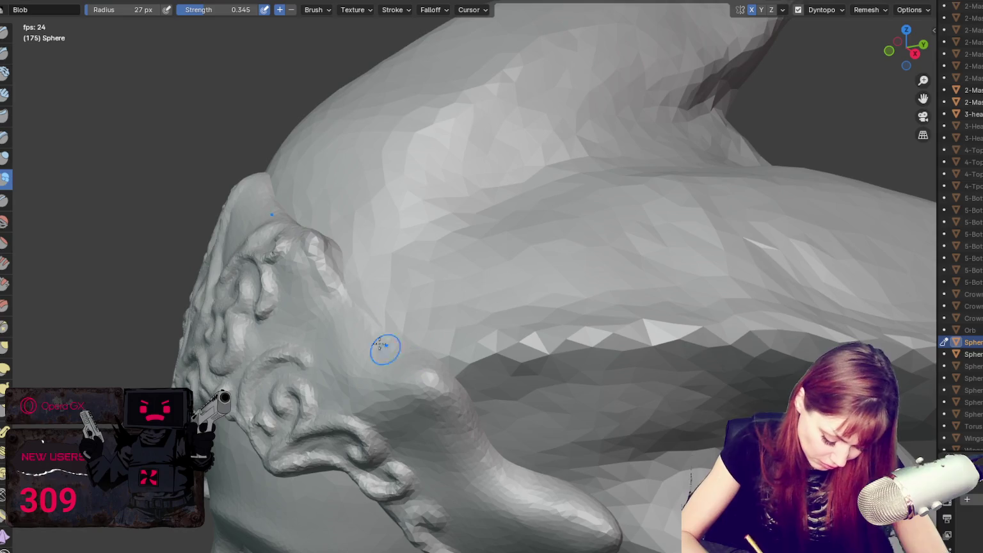
left_click_drag(360, 318, 408, 364)
middle_click_drag(430, 371, 439, 356)
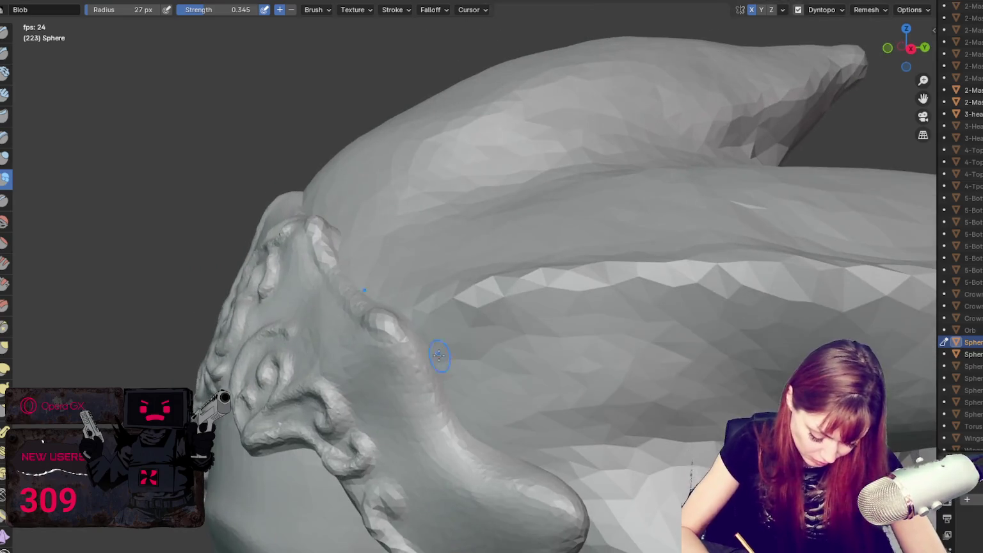
left_click_drag(394, 331, 576, 512)
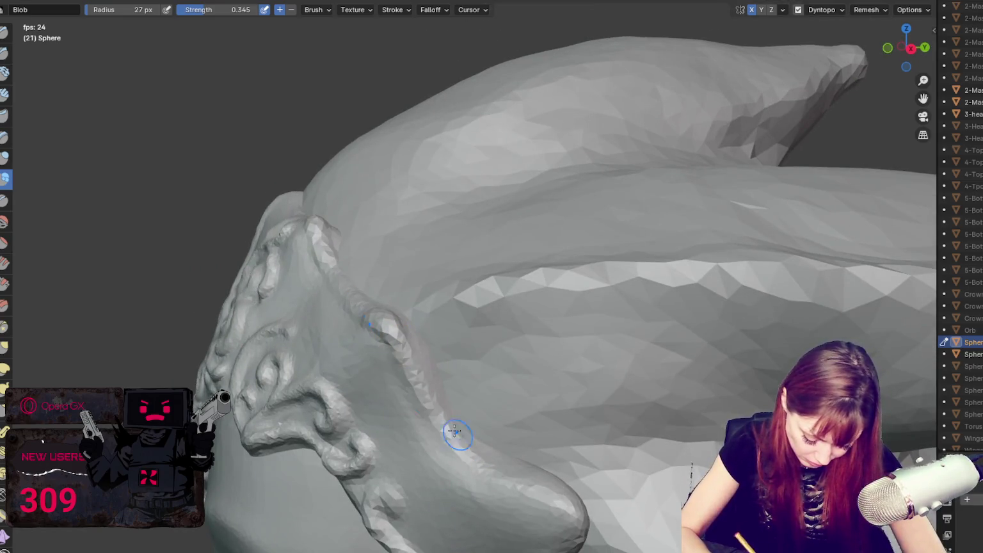
Step: Sculpt another ridge along the crown's edge and orbit to look along it
middle_click_drag(577, 489, 756, 378)
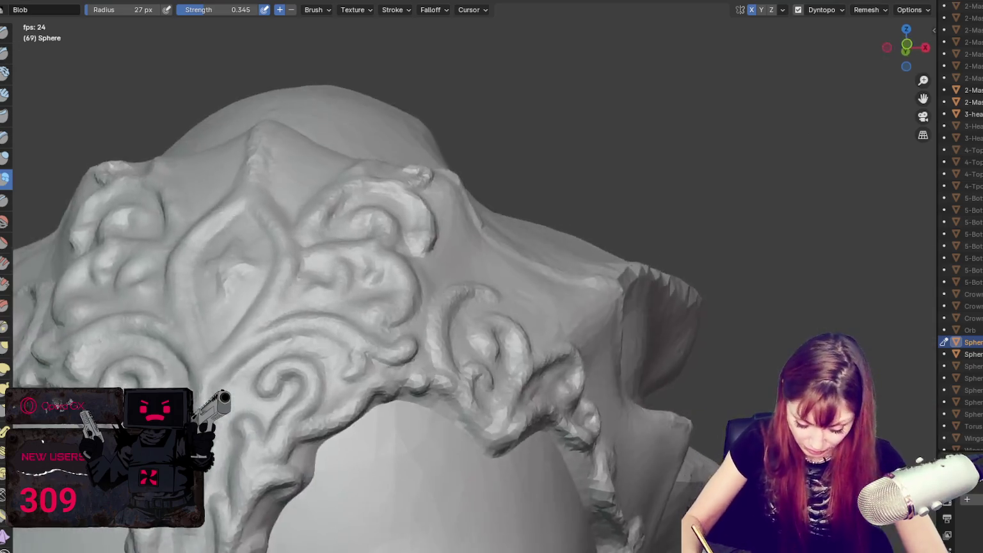
mouse_move(577, 301)
middle_mouse_down()
mouse_move(569, 288)
mouse_move(553, 293)
middle_mouse_up()
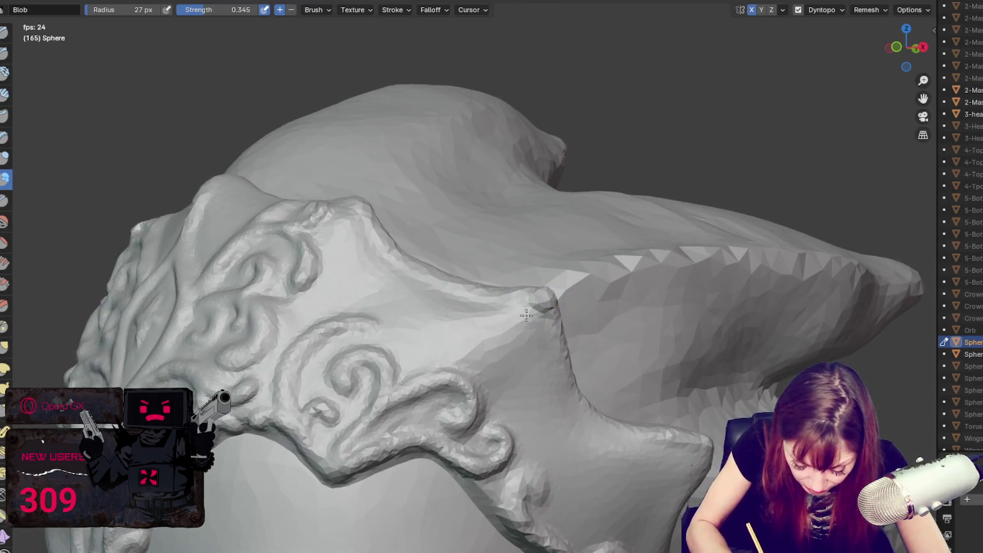
left_click_drag(500, 340, 525, 317)
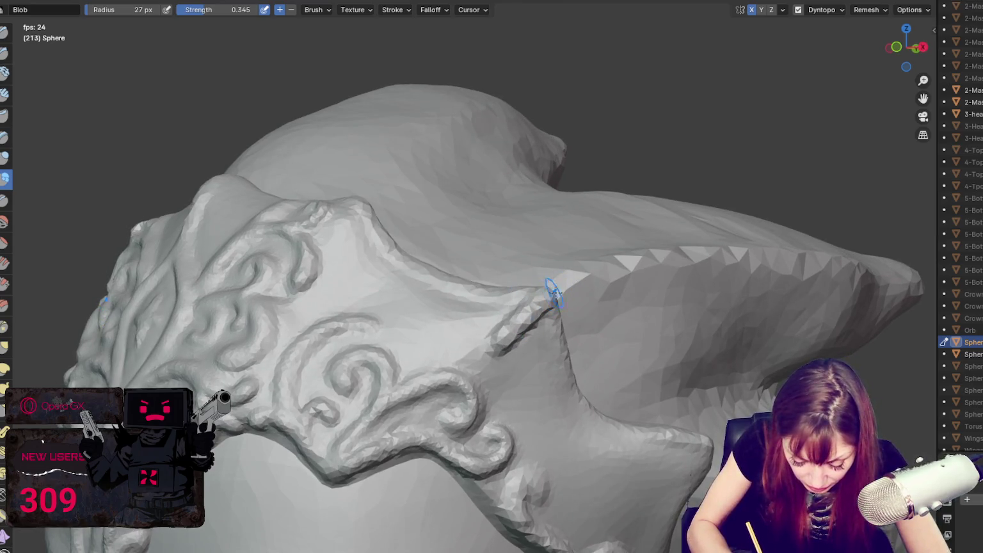
middle_click_drag(555, 293, 506, 272)
mouse_move(405, 205)
middle_mouse_down()
mouse_move(402, 254)
mouse_move(345, 278)
middle_mouse_up()
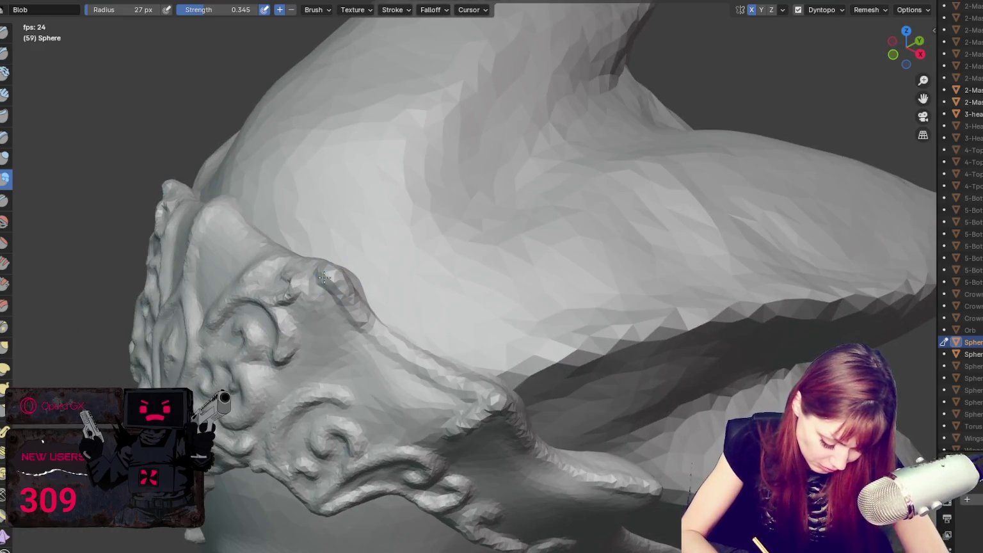
middle_click_drag(358, 261, 408, 284)
Step: Resize the Blob brush, trying 65 and 106 px before settling much smaller at 31 px
key("f")
left_click_drag(329, 285, 335, 296)
key("f")
left_click(356, 308)
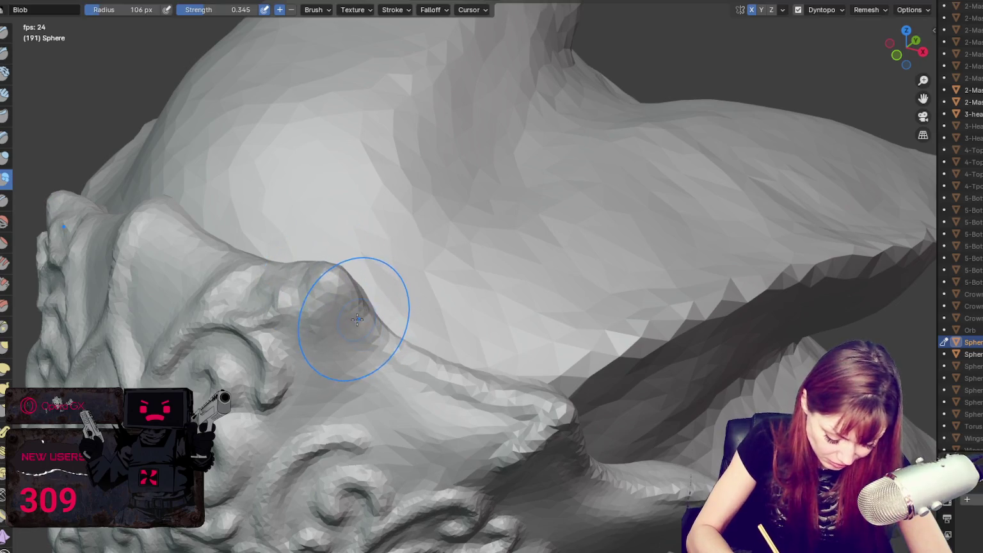
key("f")
left_click(323, 275)
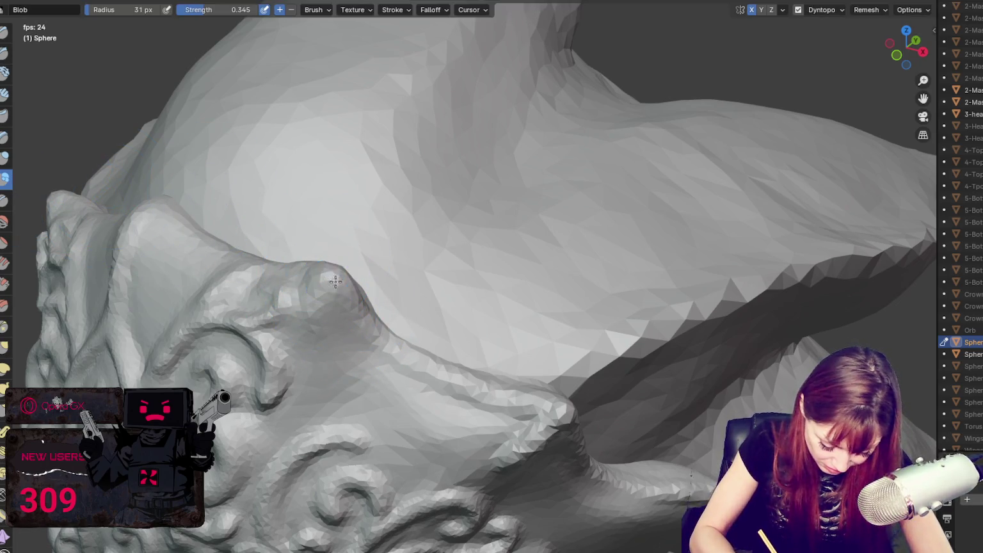
Step: Add two strokes running down the crown ridge to sharpen its peak
middle_click_drag(335, 282, 367, 280)
left_click_drag(375, 270, 366, 360)
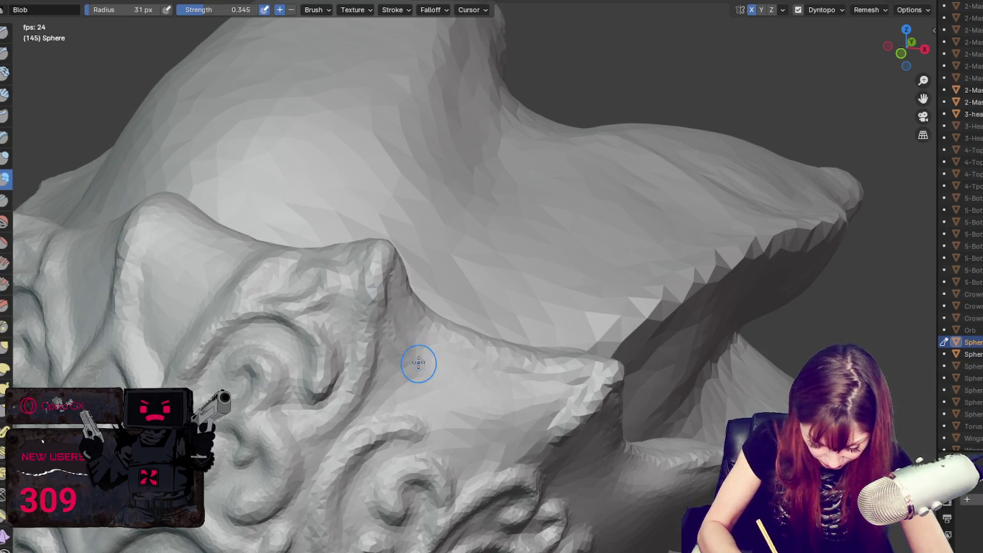
left_click_drag(405, 345, 445, 370)
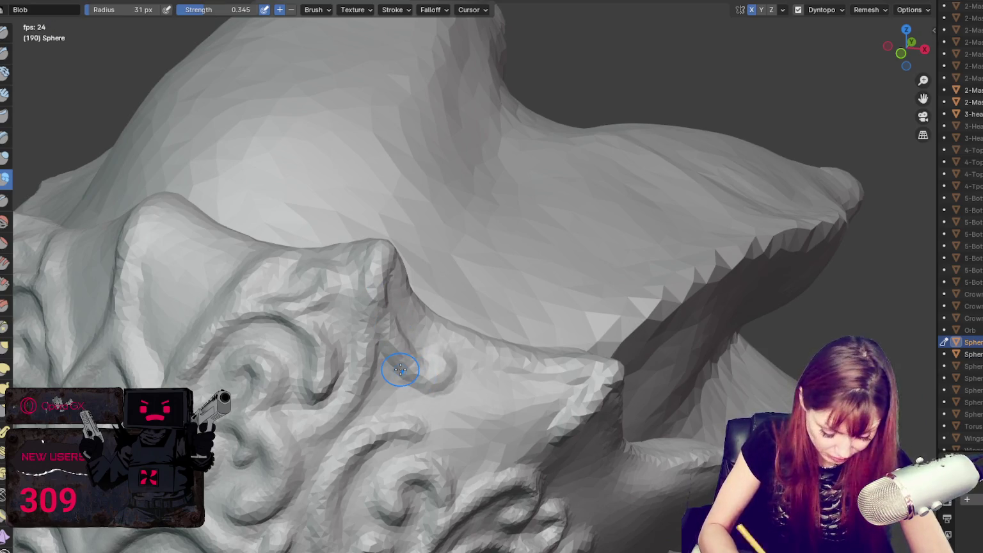
key("KP_1")
Step: Zoom in on the crown and orbit around its side with the Grab brush active
scroll(487, 308, "down", 3)
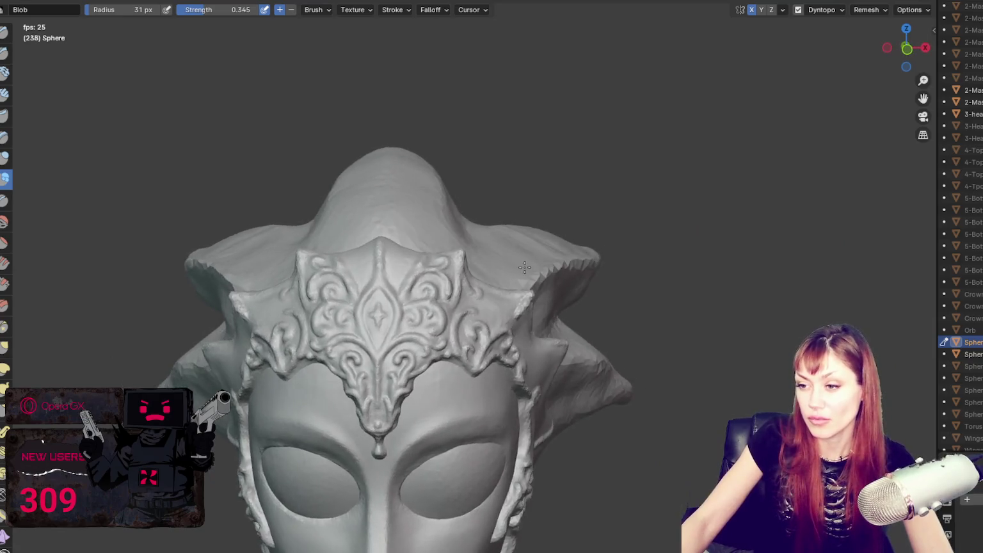
scroll(525, 268, "down", 3)
scroll(523, 264, "up", 3)
scroll(517, 273, "up", 5)
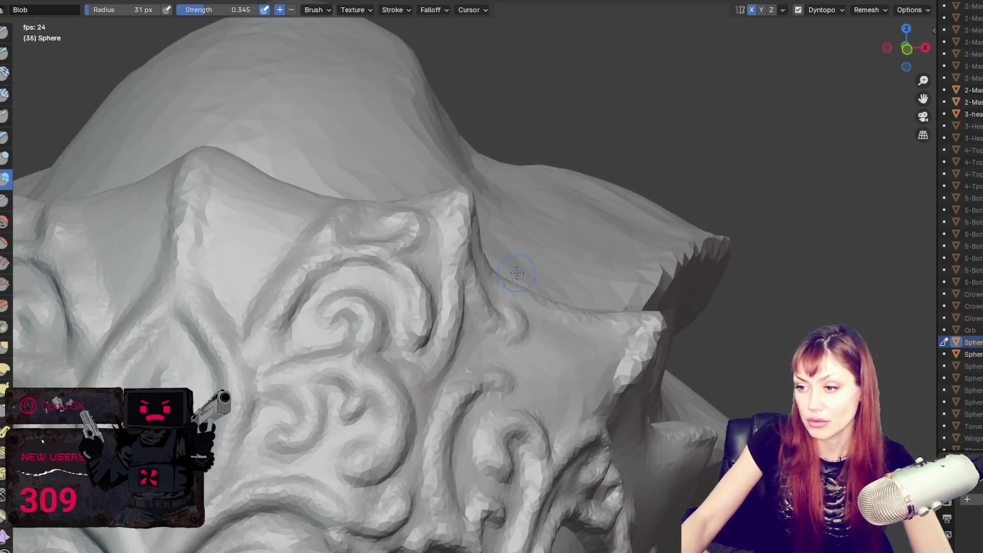
middle_click_drag(518, 272, 382, 318)
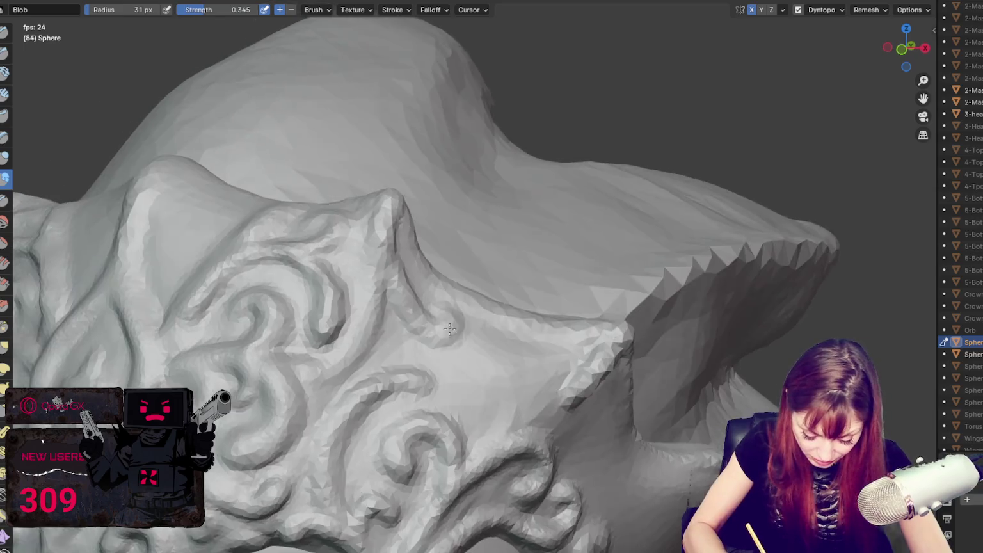
key("g")
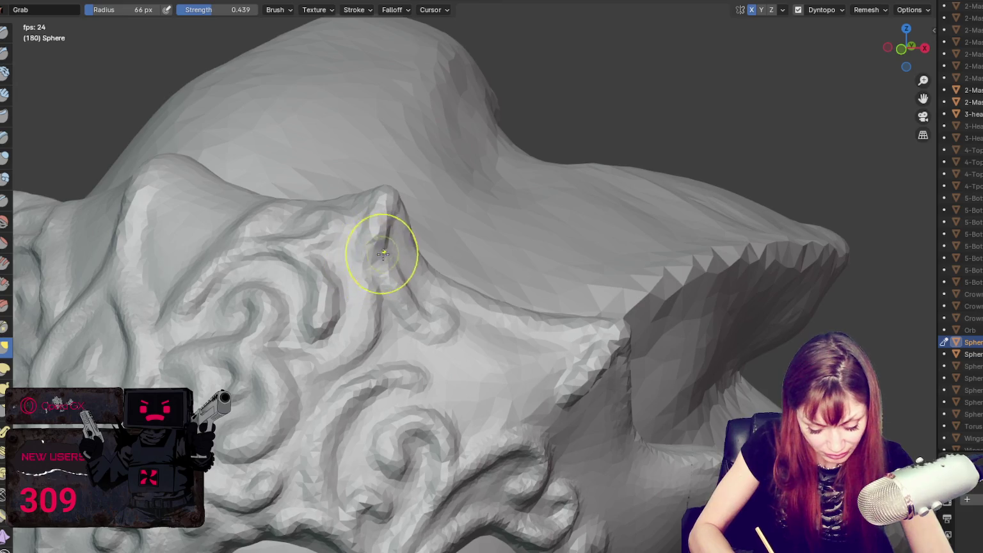
middle_click_drag(386, 223, 347, 305)
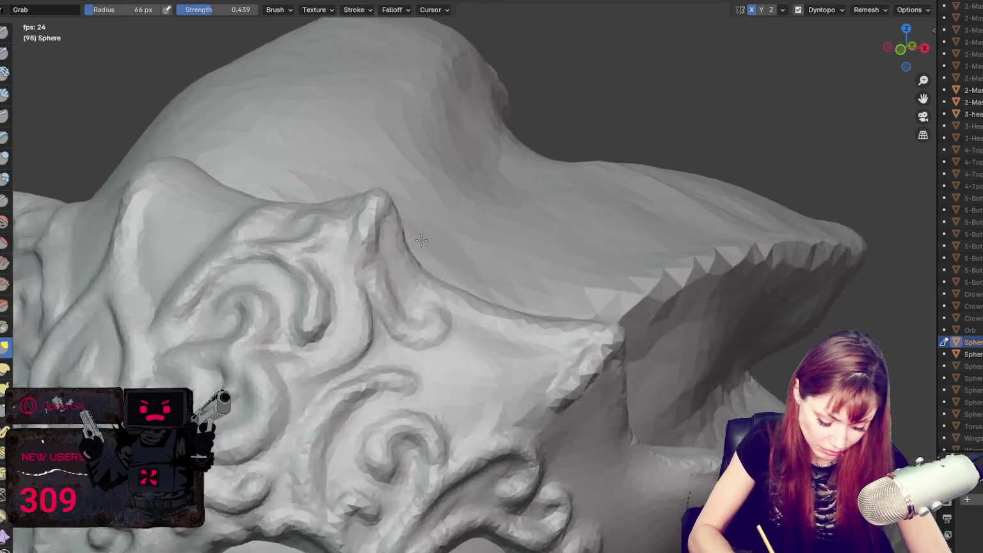
middle_click_drag(354, 298, 496, 247)
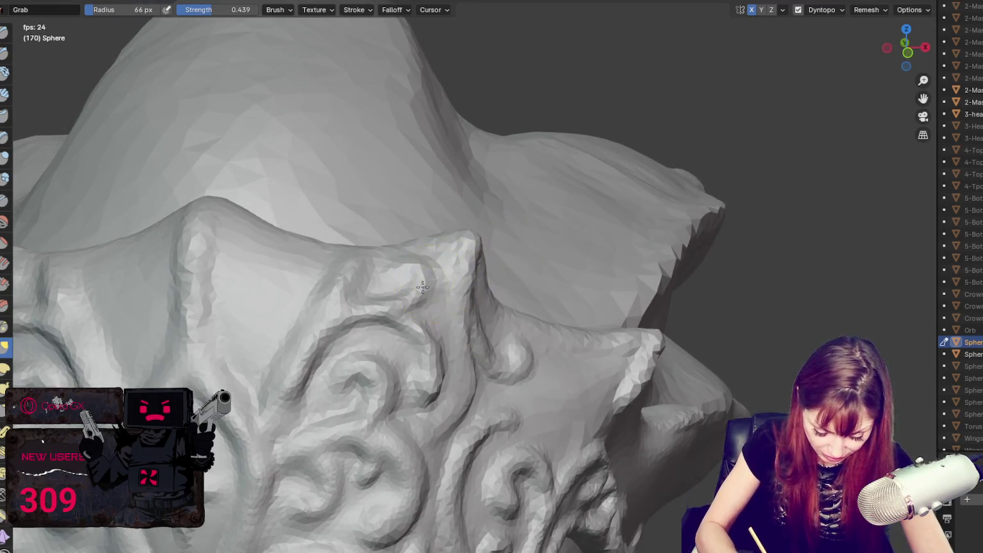
Step: Pull the crown's side rim upward into a spike, then return to a front view
middle_click_drag(422, 286, 509, 211)
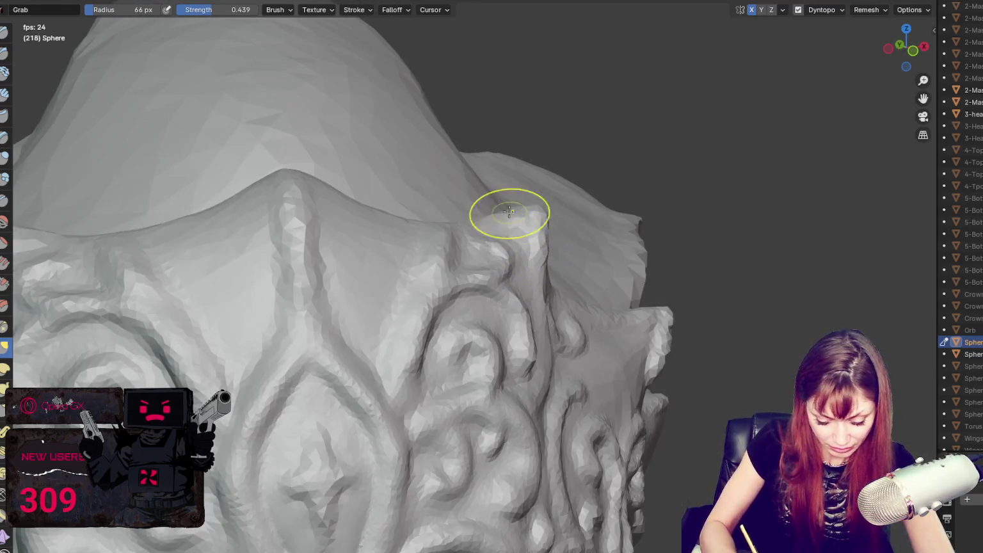
left_click_drag(545, 269, 541, 221)
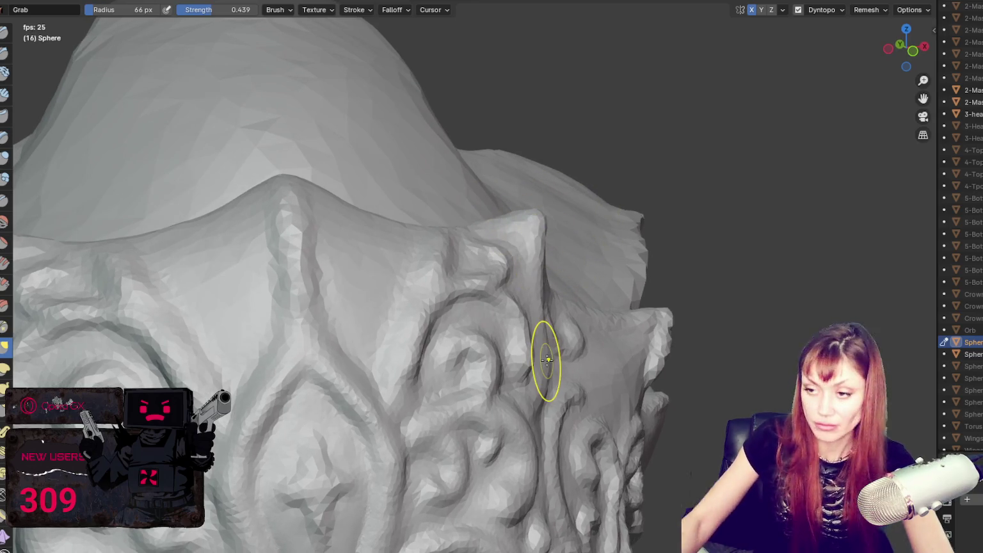
scroll(546, 360, "down", 5)
mouse_move(643, 226)
middle_mouse_down()
mouse_move(610, 217)
mouse_move(439, 286)
mouse_move(483, 300)
middle_mouse_up()
scroll(433, 291, "up", 4)
Step: Cycle through brushes and settle on a 70 px Grab brush
key("shift+c")
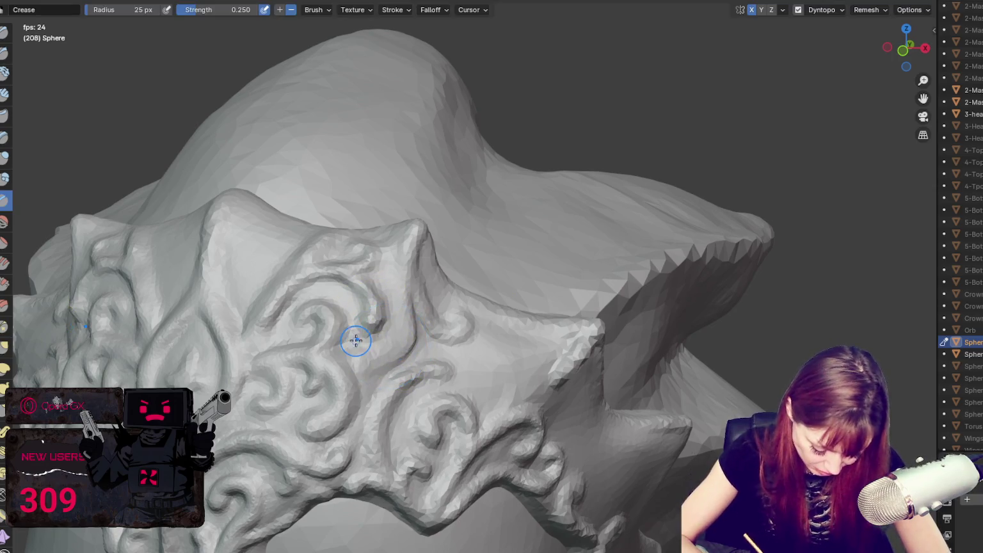
left_click(4, 179)
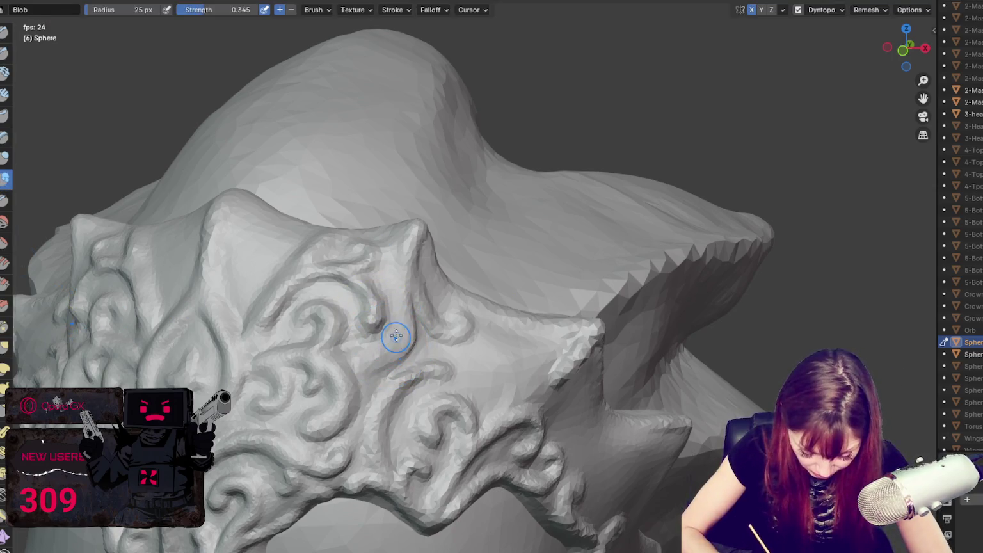
key("g")
middle_click_drag(473, 371, 457, 369)
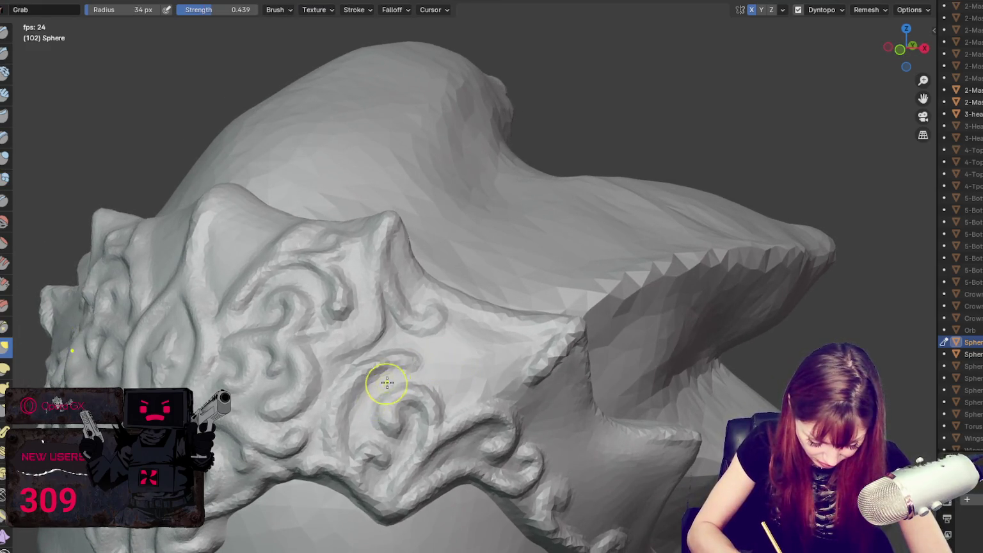
key("f")
left_click(342, 388)
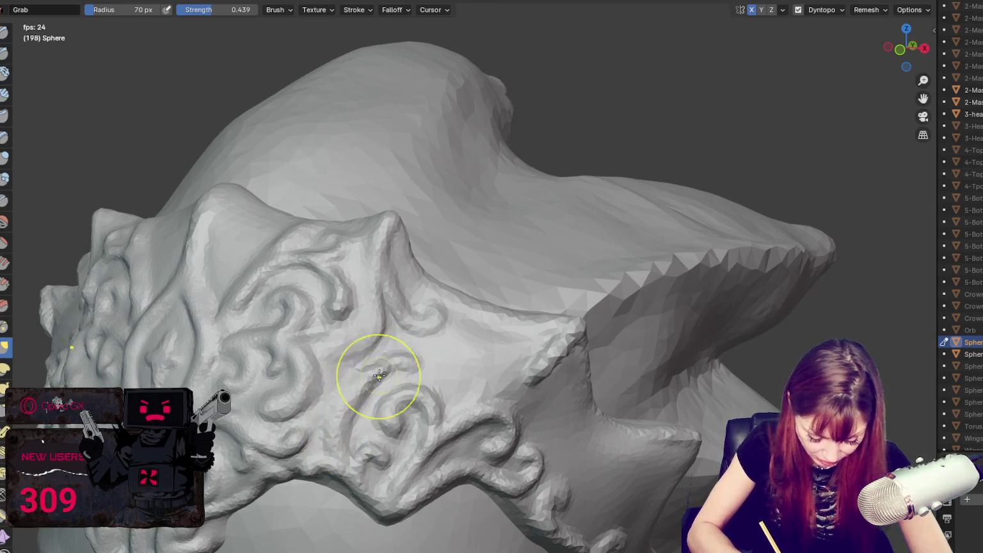
Step: Zoom in and add a Blob bulge and ridge beside the swirl
scroll(348, 430, "up", 3)
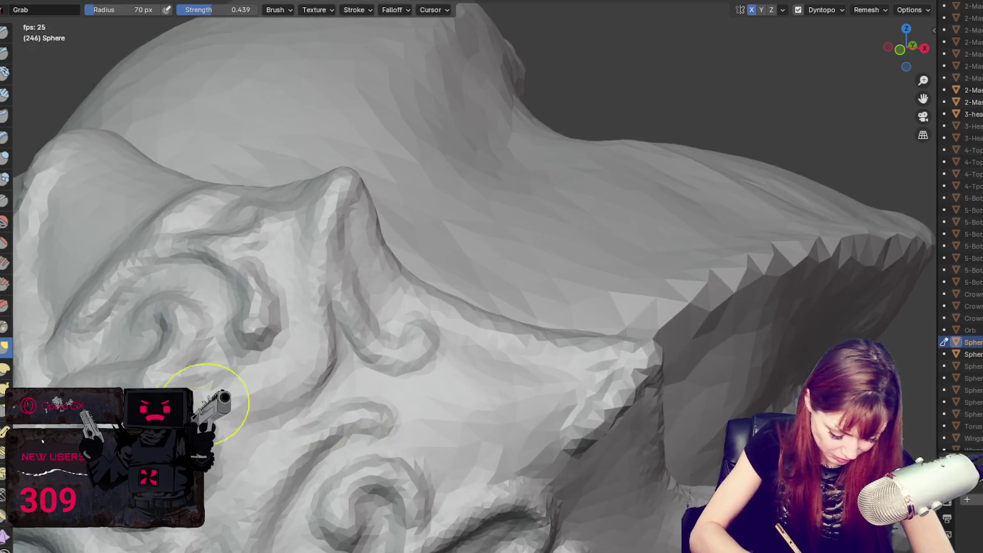
scroll(192, 371, "up", 1)
left_click(5, 184)
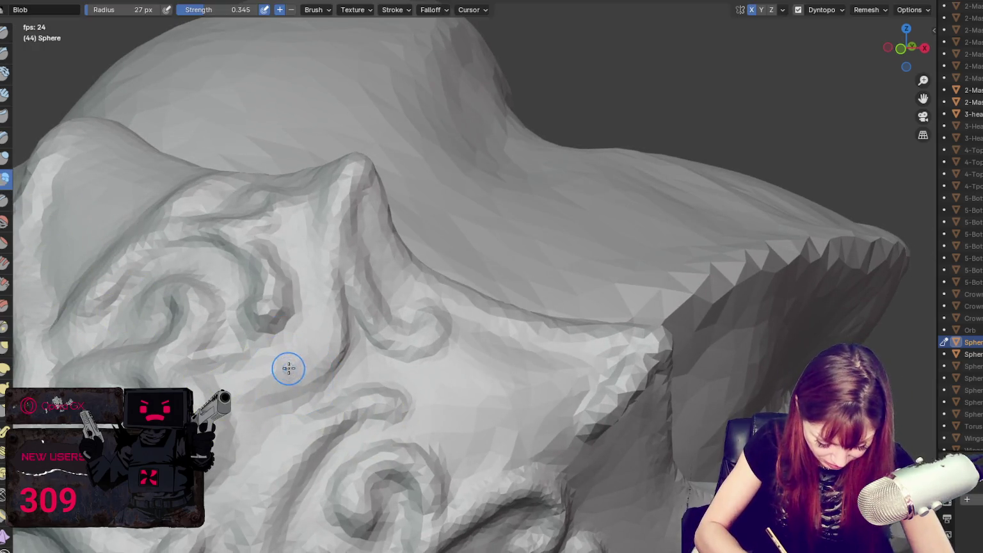
mouse_move(281, 369)
left_mouse_down()
mouse_move(308, 373)
mouse_move(327, 325)
mouse_move(325, 235)
mouse_move(320, 345)
mouse_move(262, 376)
left_mouse_up()
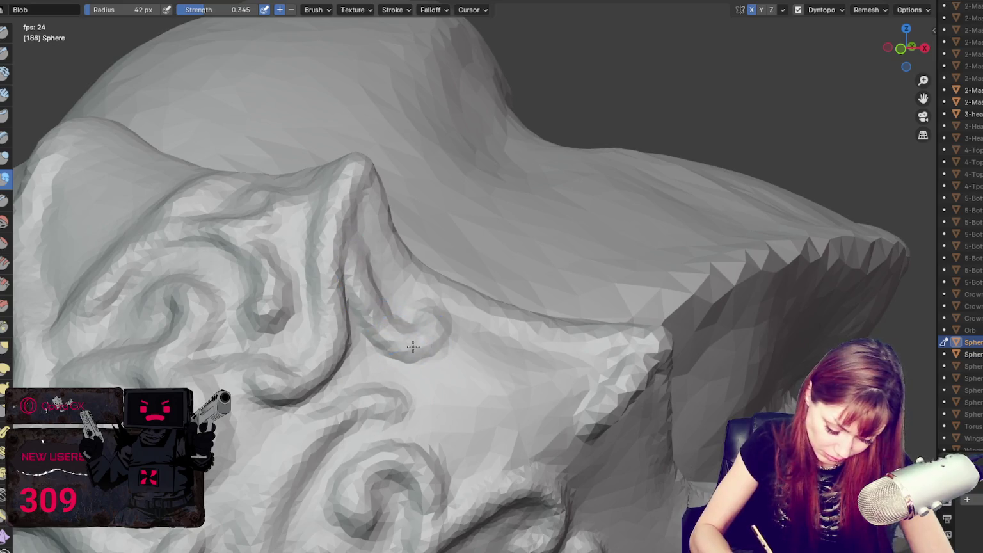
mouse_move(342, 221)
left_mouse_down()
mouse_move(342, 194)
mouse_move(332, 285)
left_mouse_up()
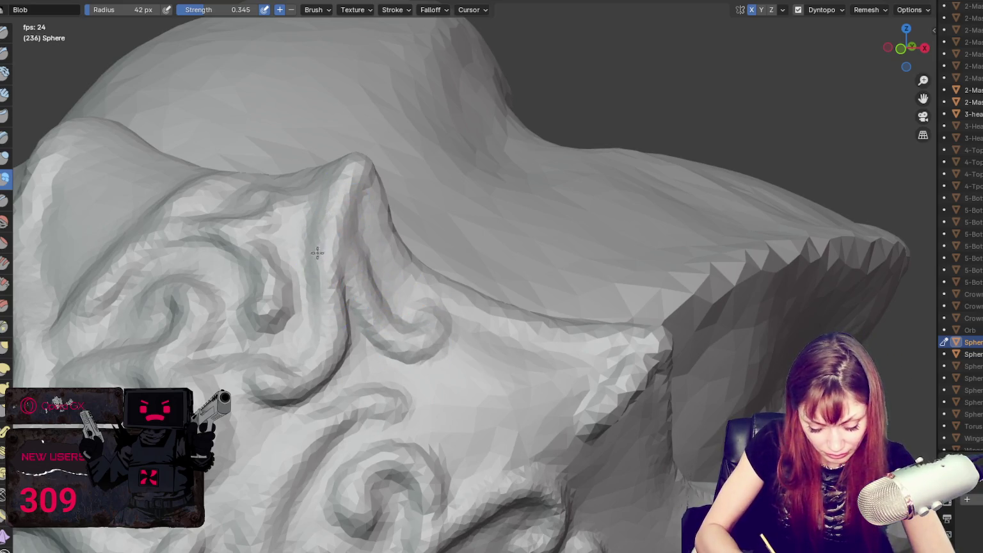
Step: Deepen the crease along the swirl's ridge with the Crease brush and inspect the side swirls
key("shift+c")
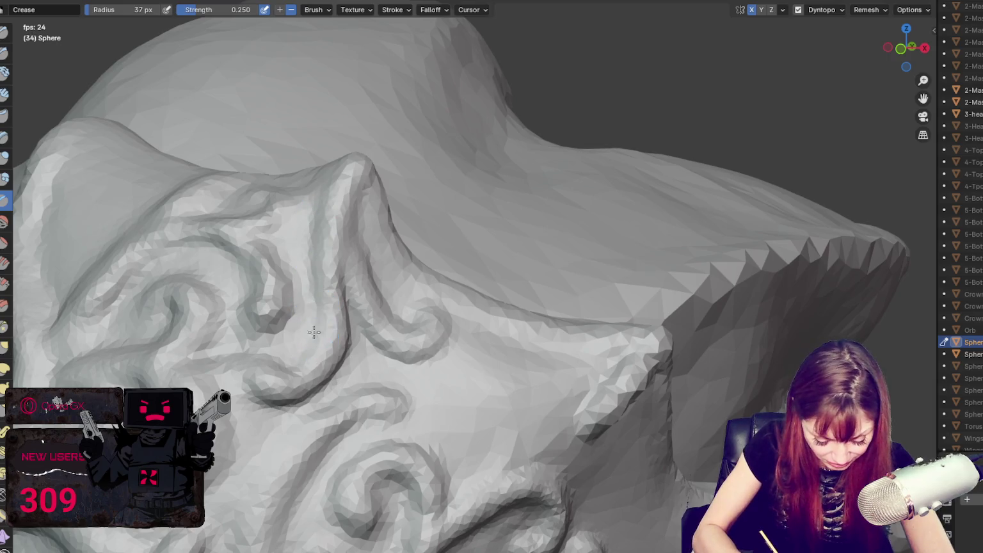
middle_click_drag(314, 331, 364, 300)
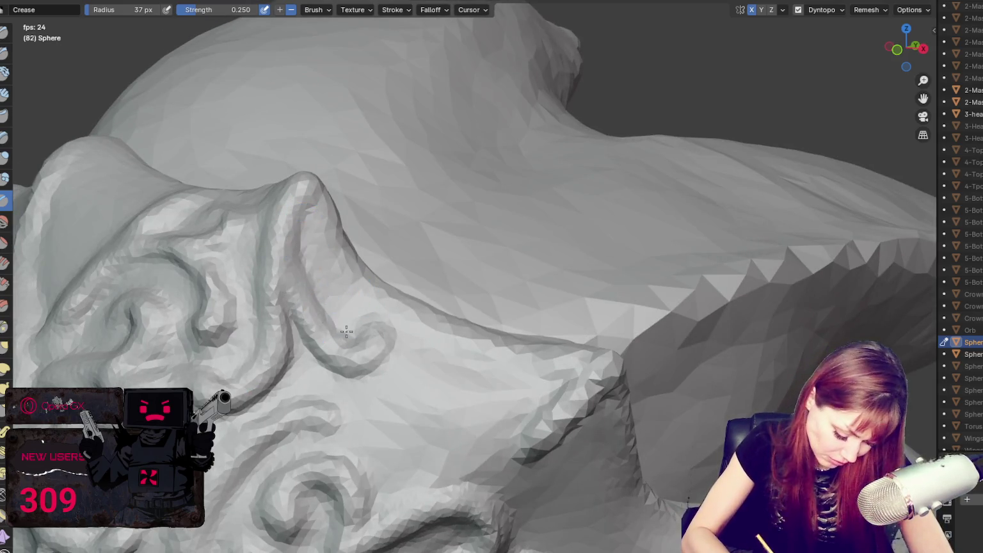
left_click_drag(356, 337, 283, 349)
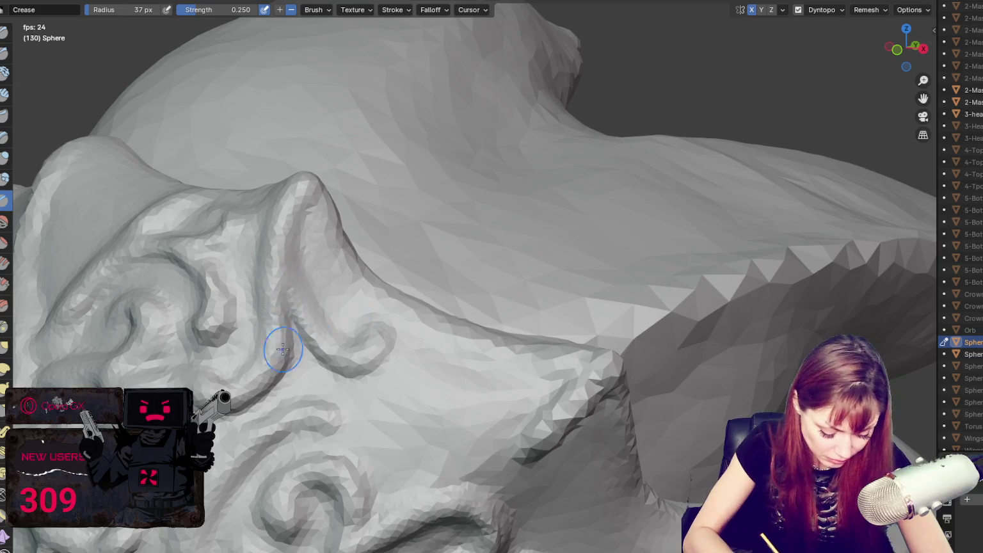
mouse_move(330, 256)
middle_mouse_down()
mouse_move(345, 194)
mouse_move(331, 259)
mouse_move(352, 260)
middle_mouse_up()
mouse_move(356, 320)
middle_mouse_down()
mouse_move(311, 319)
mouse_move(389, 288)
middle_mouse_up()
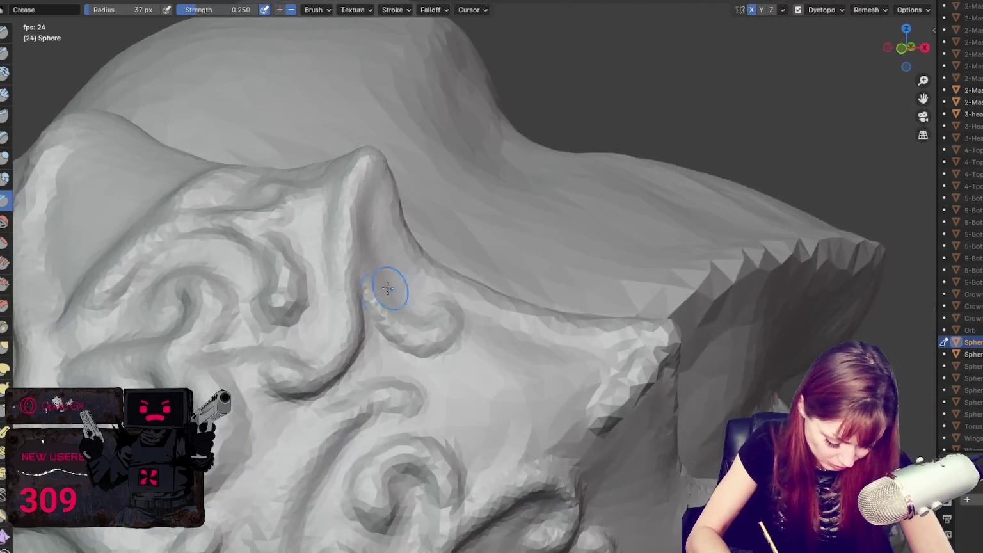
middle_click_drag(286, 365, 305, 363)
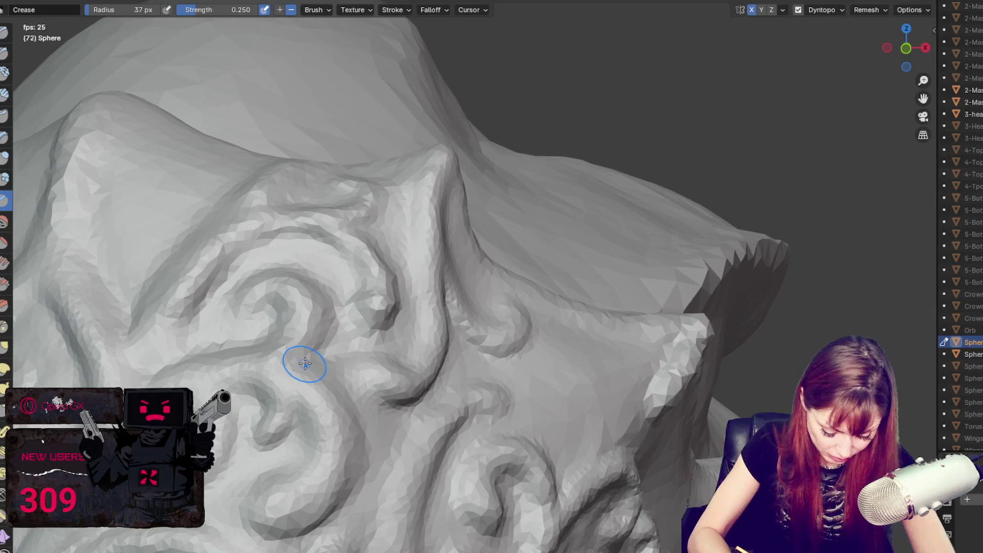
left_click(5, 178)
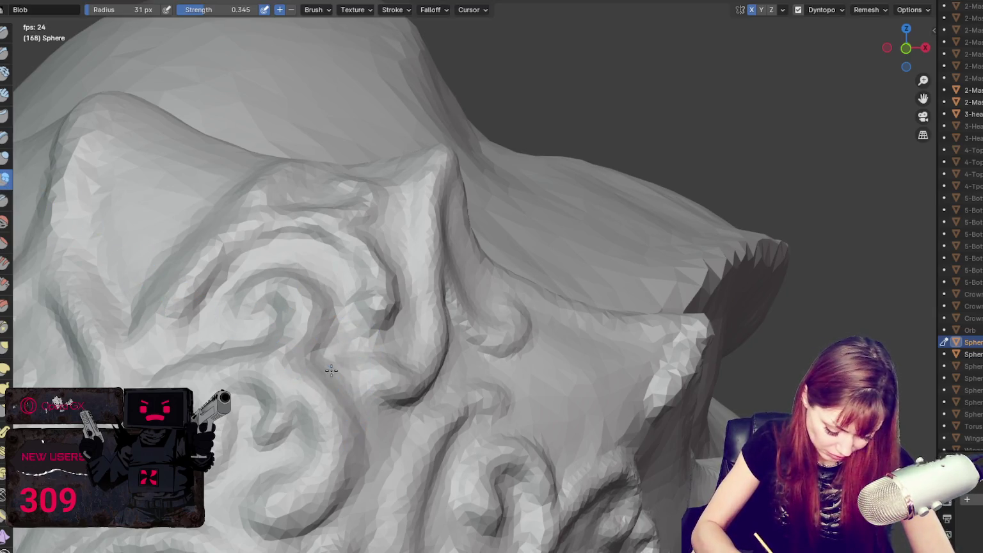
middle_click_drag(330, 505, 363, 342)
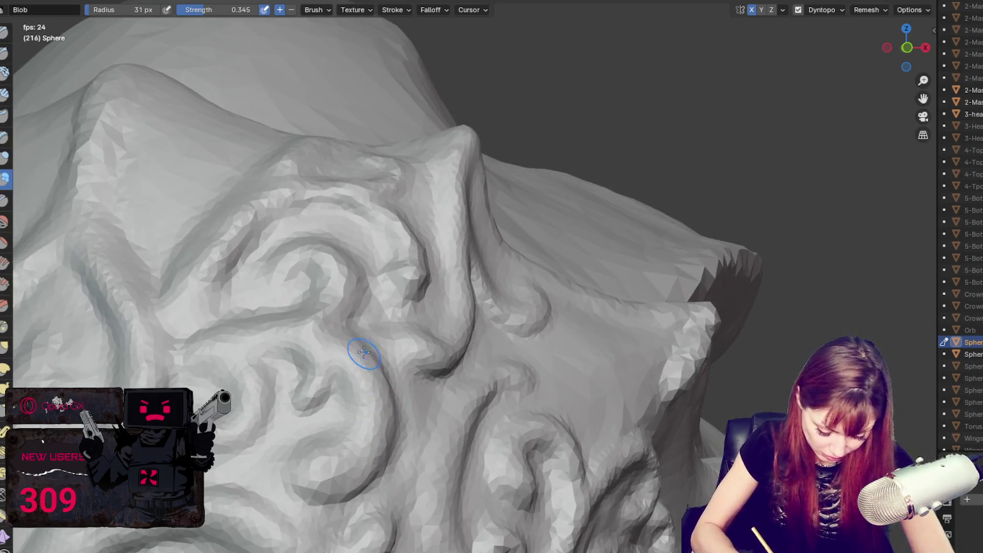
key("g")
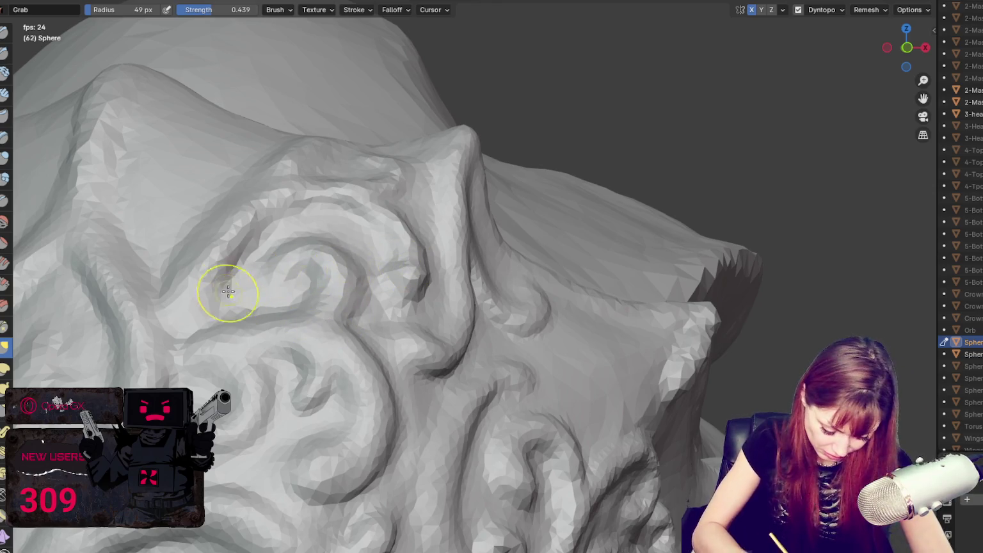
Step: Pull the ornament mesh beside the ear downward with the Grab brush
scroll(467, 312, "up", 2)
middle_click_drag(467, 312, 507, 314)
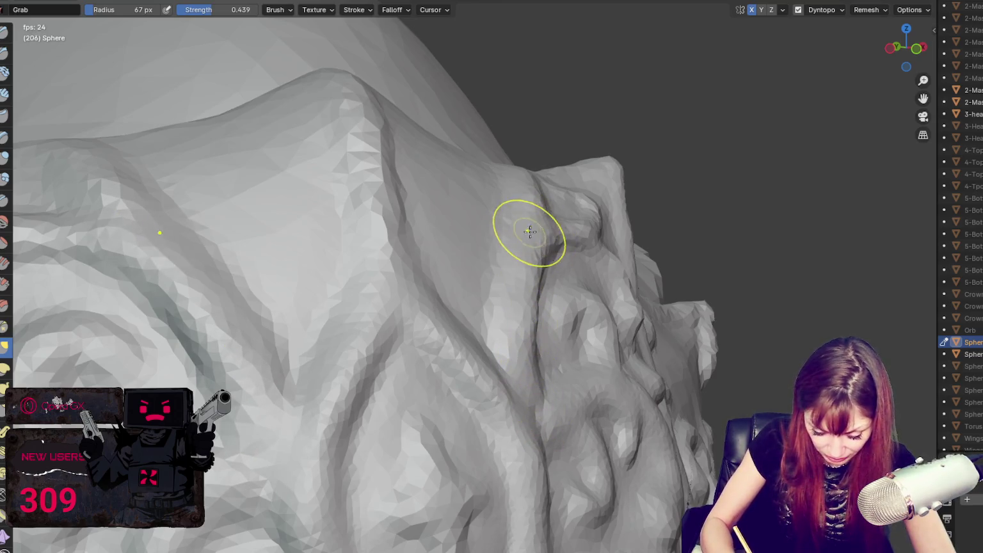
middle_click_drag(527, 226, 499, 238)
scroll(493, 234, "down", 3)
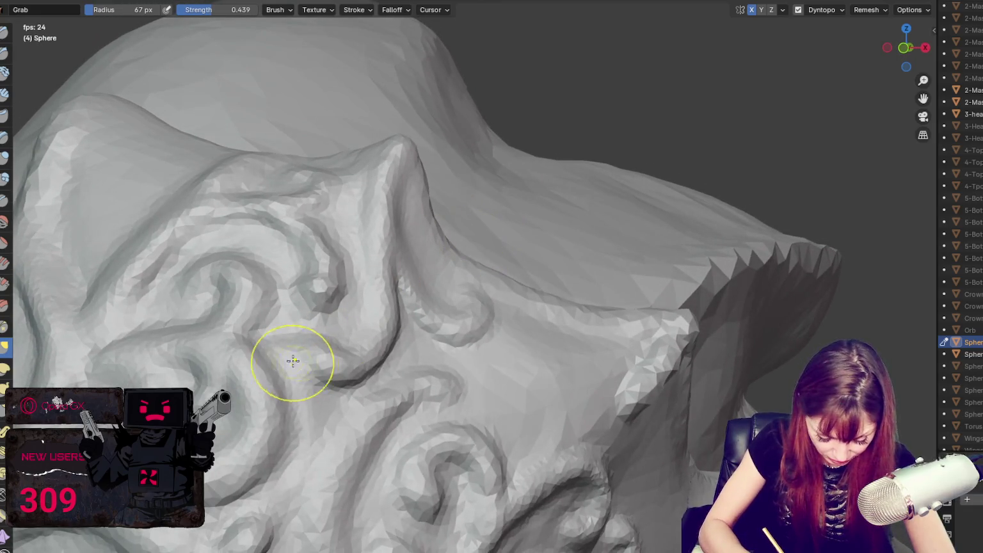
scroll(272, 357, "up", 4)
middle_click_drag(272, 357, 171, 171)
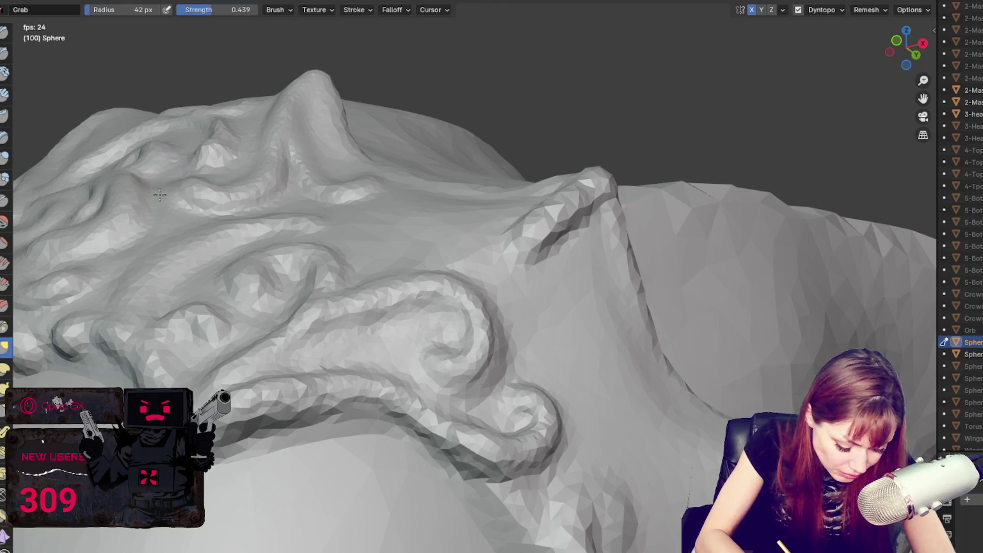
mouse_move(340, 186)
middle_mouse_down()
mouse_move(365, 231)
mouse_move(263, 224)
mouse_move(170, 242)
middle_mouse_up()
left_click_drag(169, 242, 153, 310)
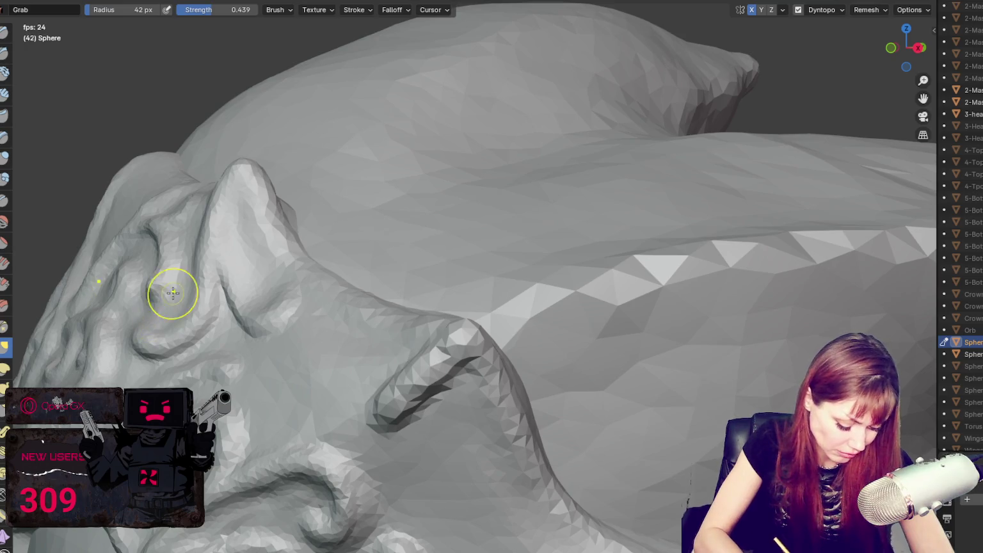
Step: Pull the inner ear mesh further down and shrink the Grab brush to 37 px
mouse_move(270, 263)
middle_mouse_down()
mouse_move(297, 268)
mouse_move(252, 235)
mouse_move(228, 234)
middle_mouse_up()
mouse_move(227, 234)
left_mouse_down()
mouse_move(201, 252)
mouse_move(190, 314)
left_mouse_up()
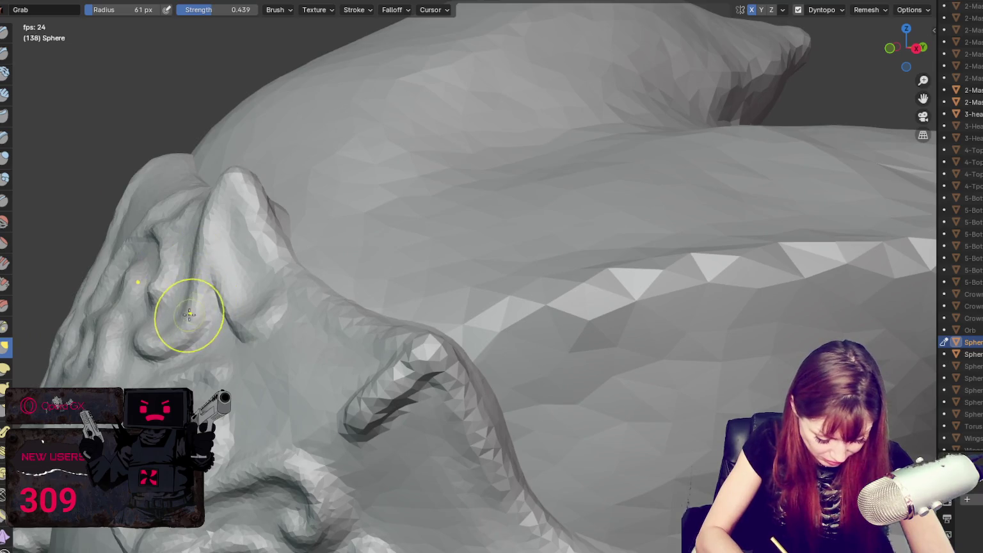
middle_click_drag(241, 202, 345, 235)
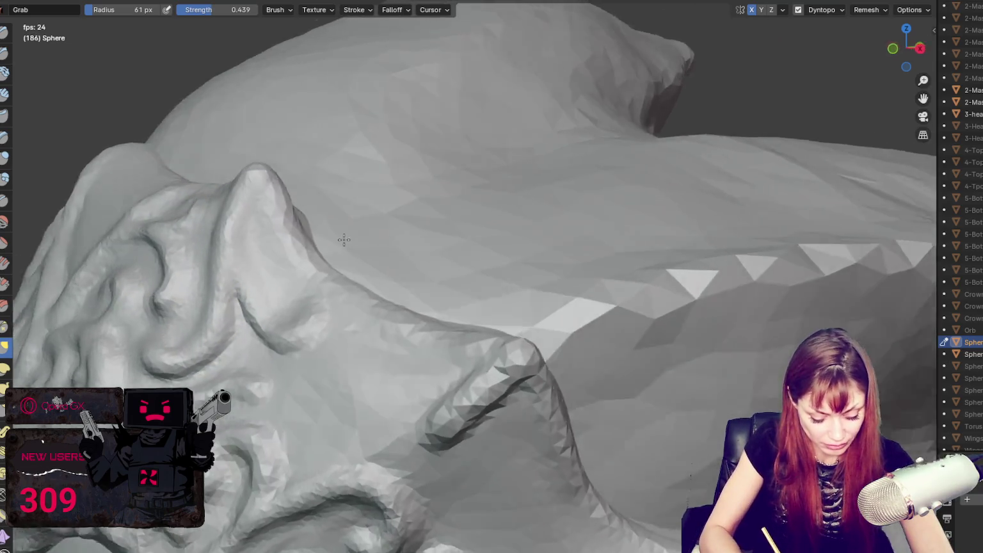
scroll(392, 243, "up", 3)
scroll(392, 243, "down", 2)
key("f")
left_click(292, 388)
middle_click_drag(292, 389, 296, 378)
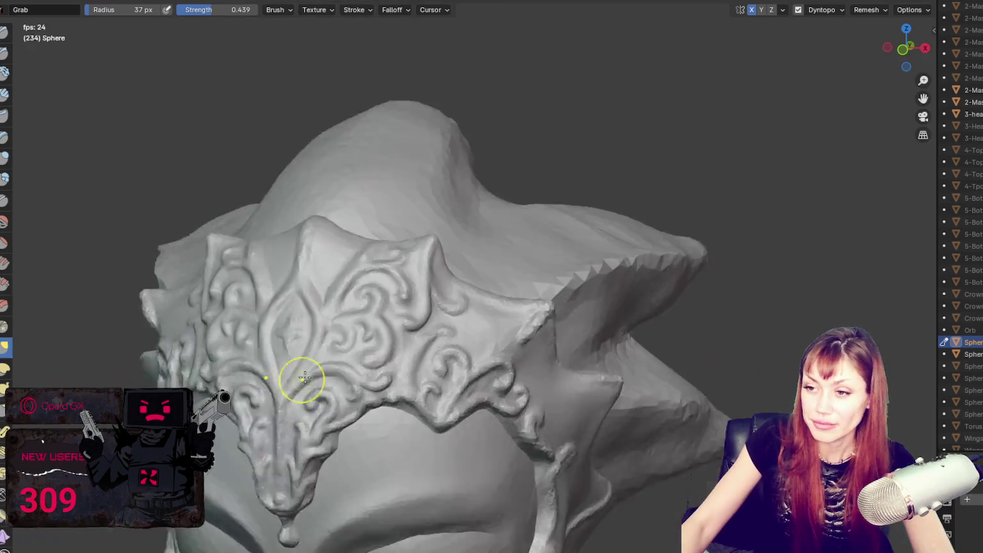
scroll(418, 311, "up", 2)
middle_click_drag(419, 311, 424, 310)
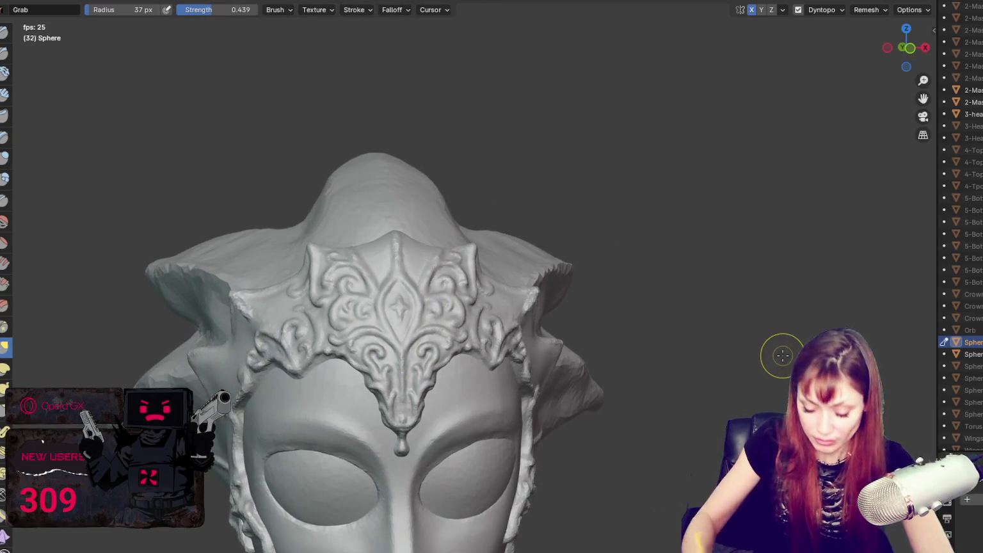
key("f")
left_click(477, 271)
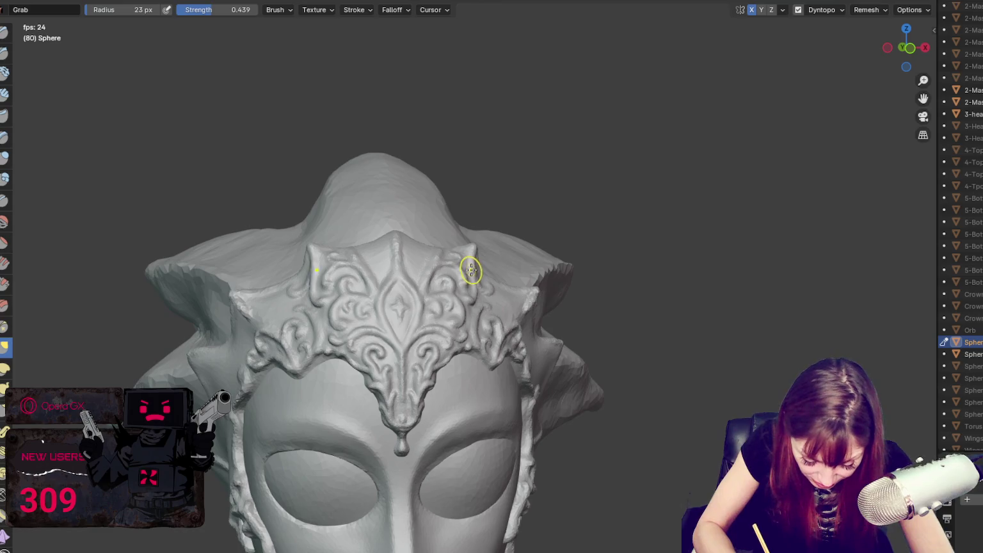
mouse_move(477, 277)
middle_mouse_down()
mouse_move(458, 288)
mouse_move(399, 282)
mouse_move(458, 293)
mouse_move(472, 286)
middle_mouse_up()
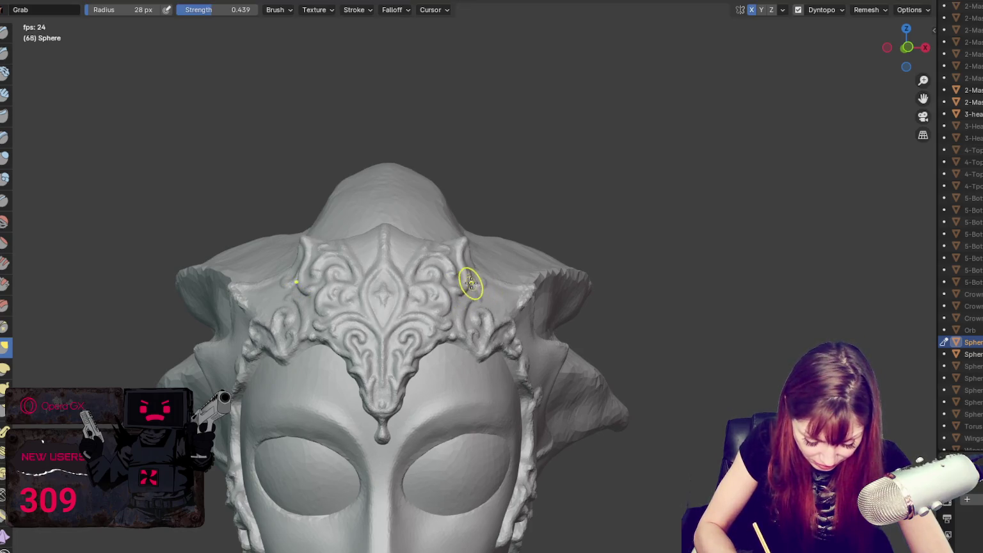
middle_click_drag(471, 257, 487, 274)
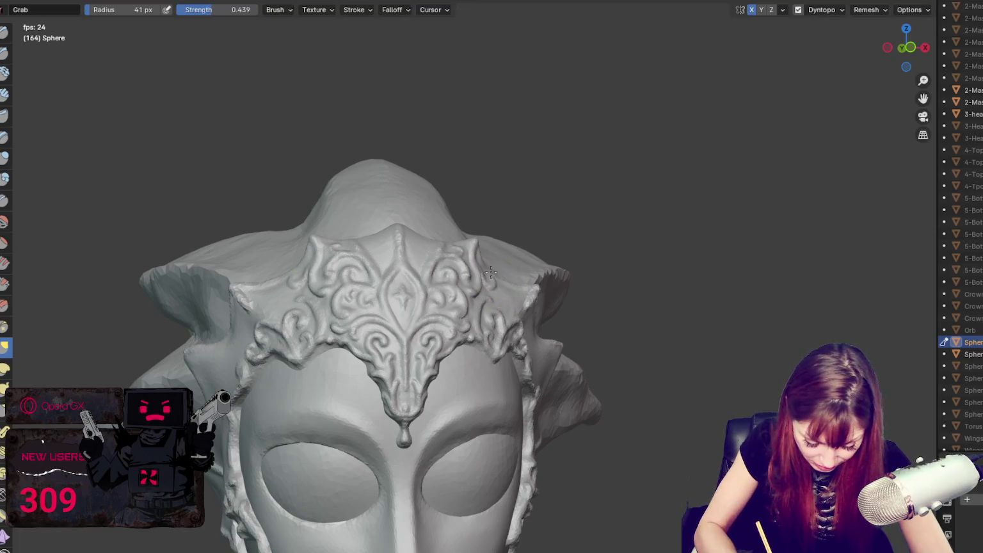
key("f")
left_click(479, 246)
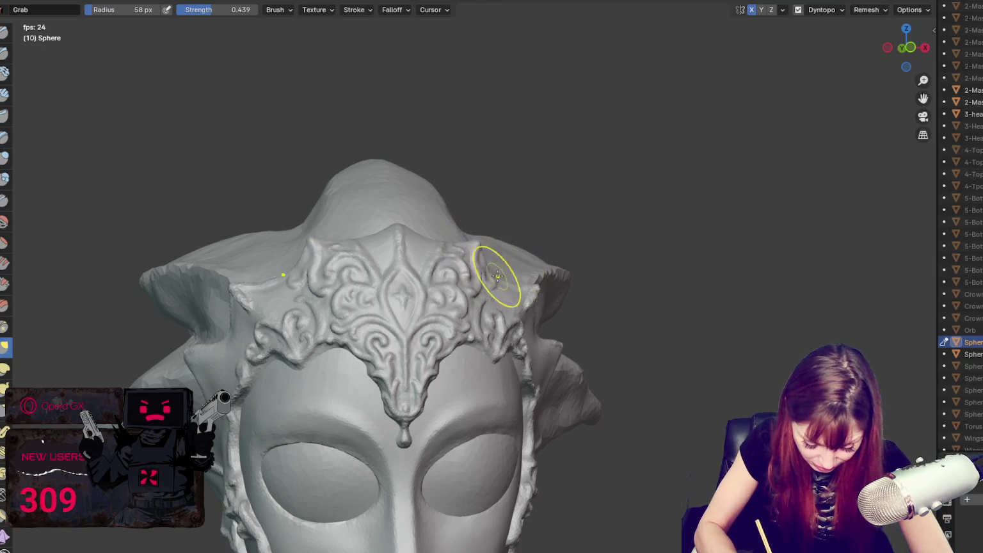
mouse_move(510, 278)
middle_mouse_down()
mouse_move(400, 285)
mouse_move(438, 251)
middle_mouse_up()
key("f")
left_click(378, 270)
middle_click_drag(484, 240, 521, 257)
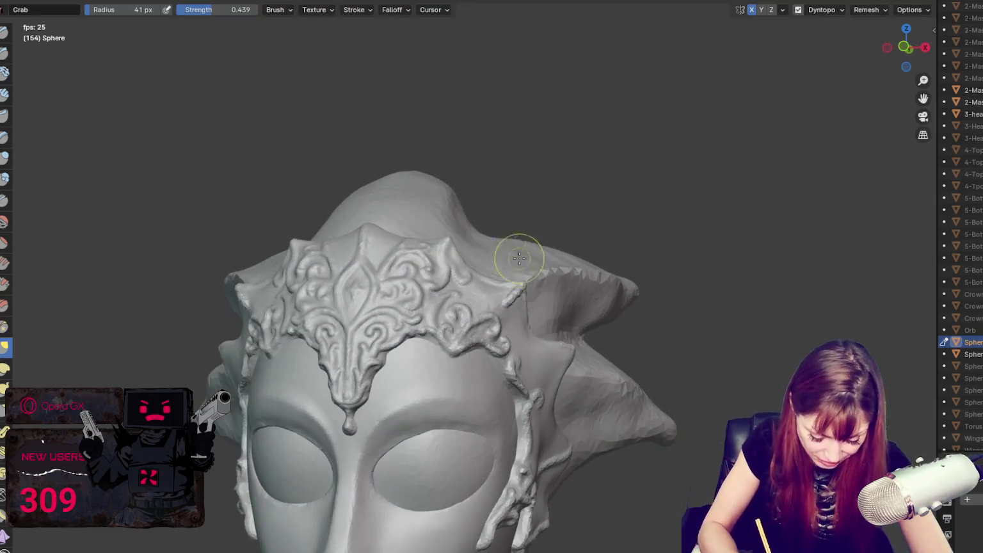
middle_click_drag(512, 314, 493, 264)
scroll(598, 314, "down", 2)
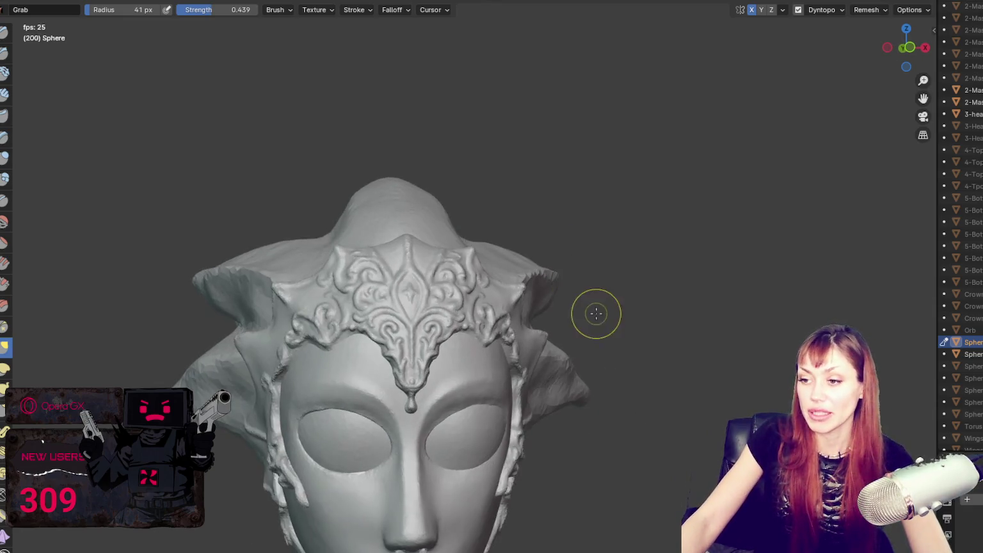
scroll(615, 140, "down", 3)
mouse_move(614, 140)
middle_mouse_down()
mouse_move(599, 149)
mouse_move(639, 166)
middle_mouse_up()
scroll(640, 176, "up", 2)
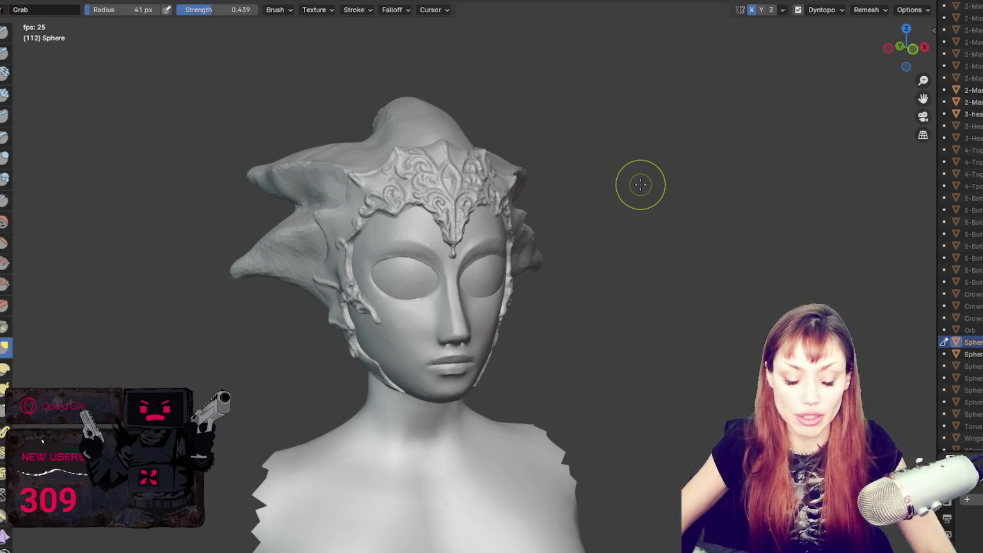
Step: Close in on the crown ornament and pick a smaller Crease brush for the swirl ridges
mouse_move(584, 193)
middle_mouse_down()
mouse_move(597, 208)
mouse_move(596, 268)
mouse_move(687, 297)
mouse_move(691, 333)
mouse_move(500, 325)
middle_mouse_up()
scroll(596, 267, "up", 3)
scroll(596, 268, "up", 2)
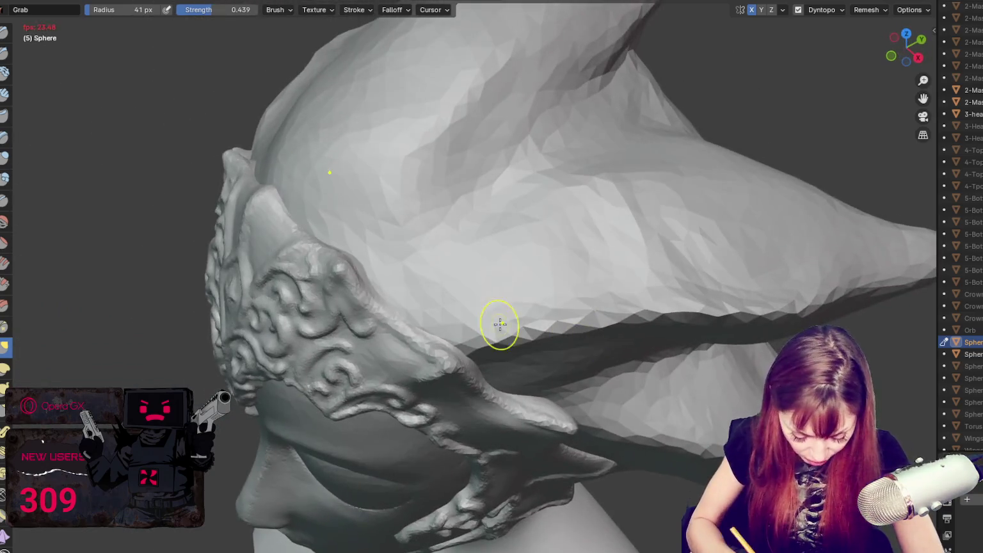
mouse_move(413, 354)
middle_mouse_down()
mouse_move(409, 335)
mouse_move(439, 303)
middle_mouse_up()
scroll(439, 303, "up", 1)
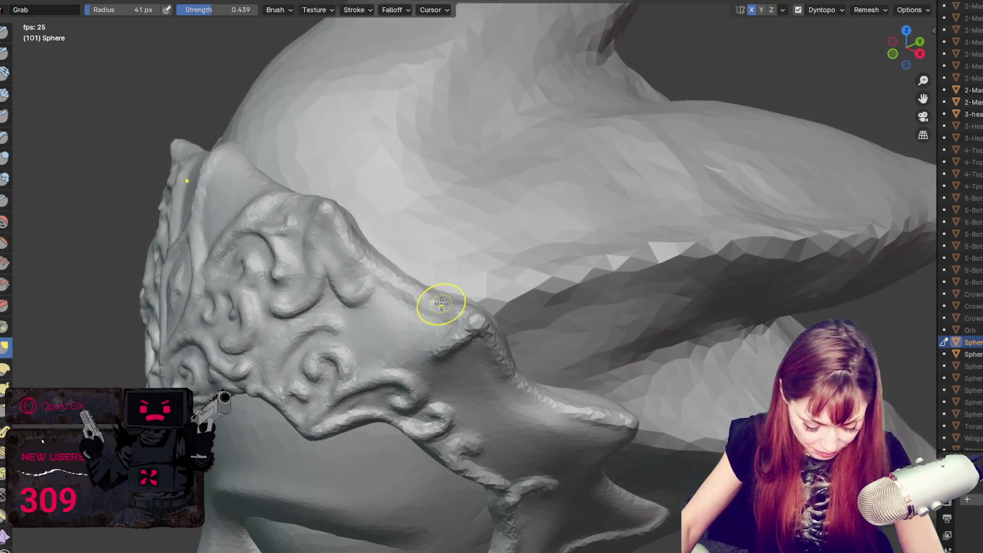
scroll(625, 478, "up", 1)
mouse_move(624, 477)
middle_mouse_down()
mouse_move(580, 484)
mouse_move(551, 369)
middle_mouse_up()
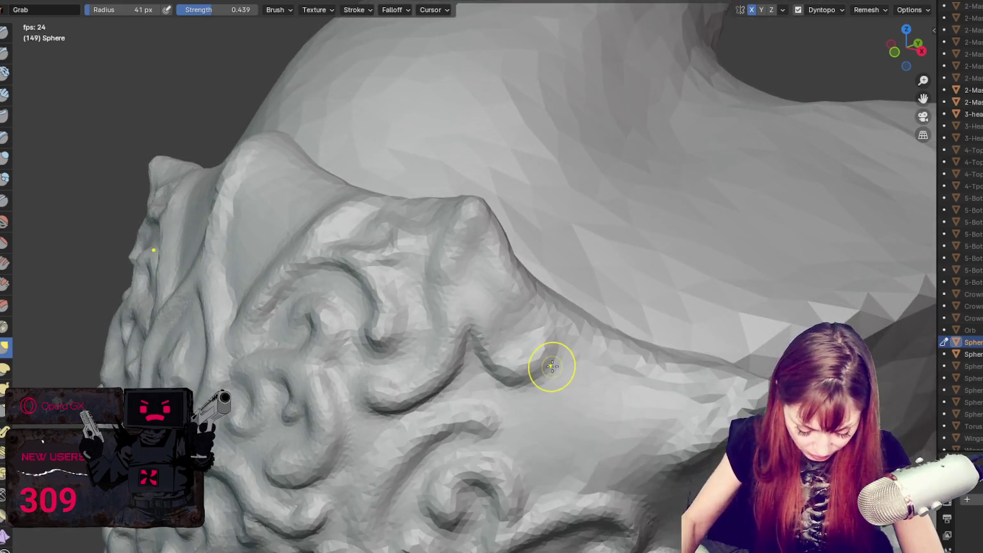
key("shift+c")
key("bracketleft")
key("bracketleft")
middle_click_drag(445, 321, 525, 252)
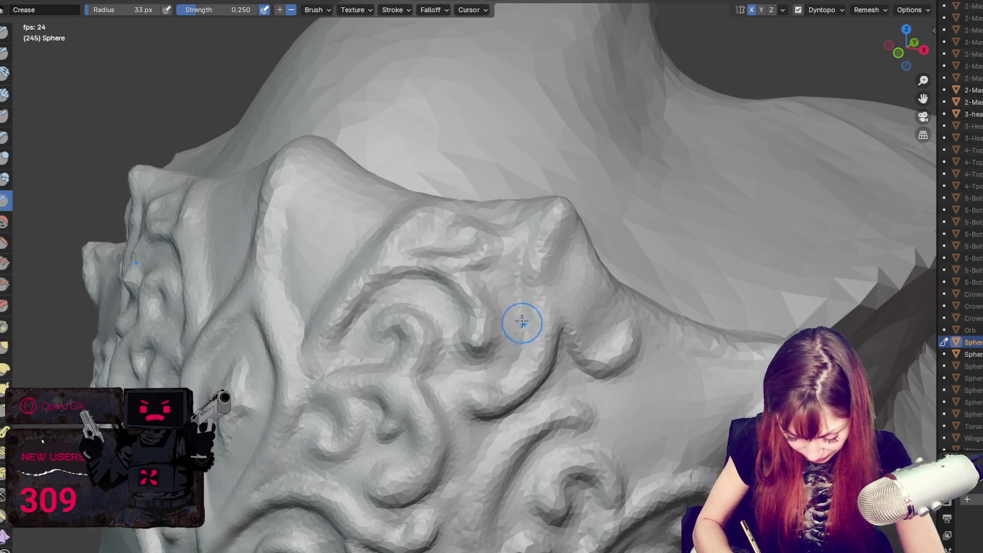
middle_click_drag(501, 373, 428, 286)
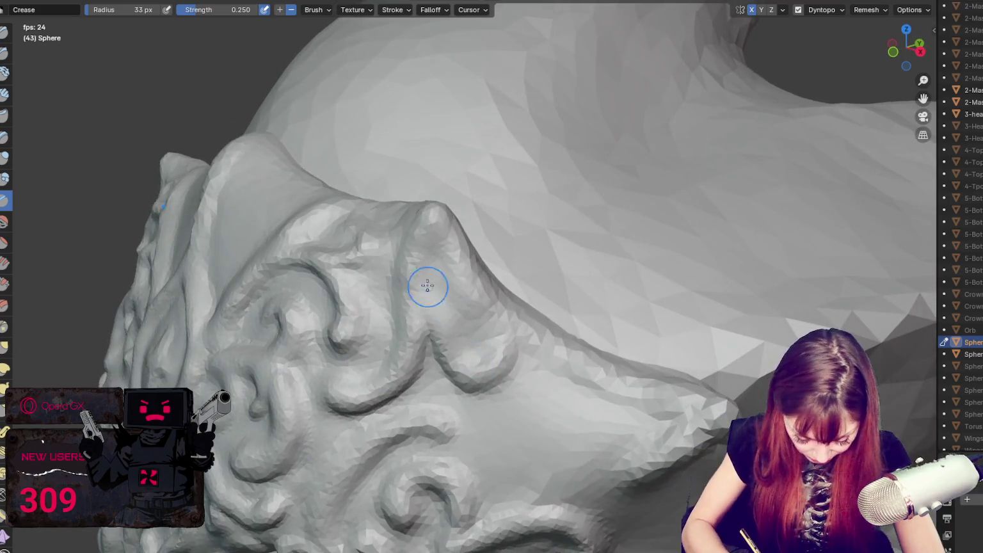
Step: Inflate and crease the side swirl ridges, alternating the Blob and Crease brushes
left_click(5, 180)
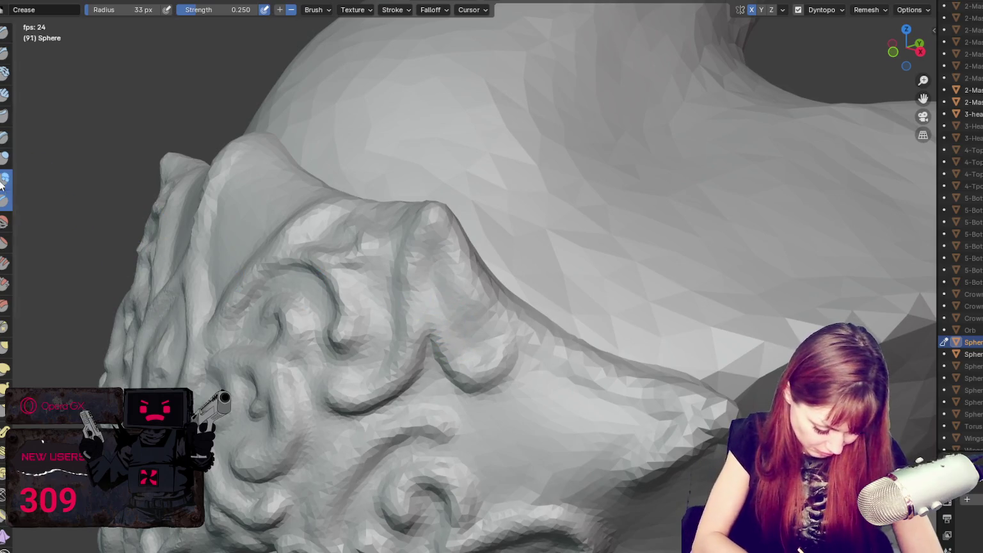
middle_click_drag(435, 324, 413, 286)
key("shift+c")
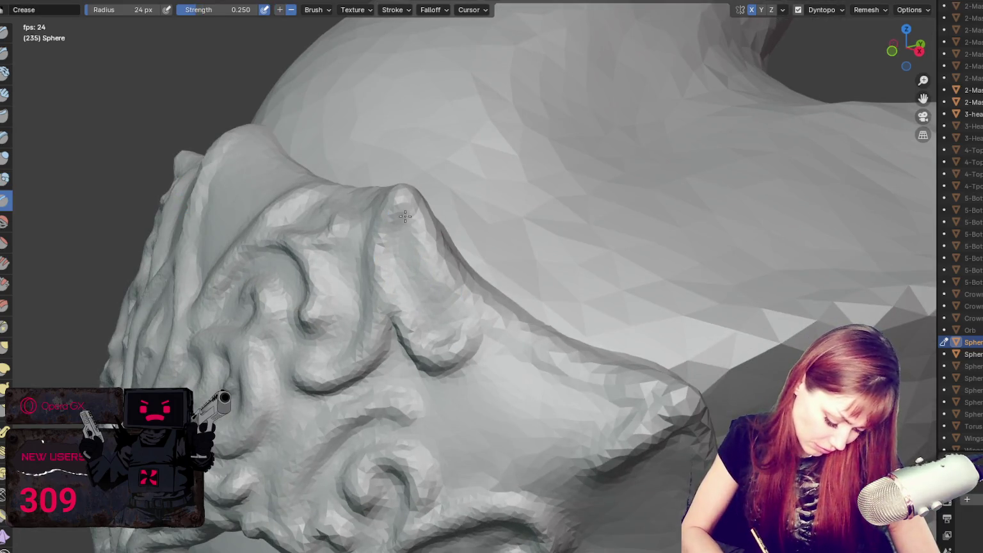
middle_click_drag(496, 301, 550, 322)
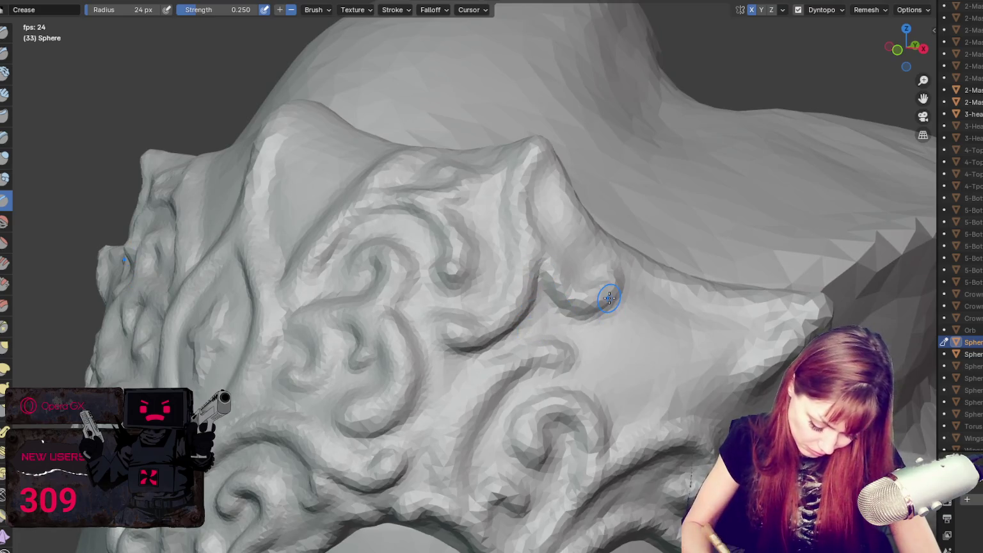
scroll(571, 286, "up", 3)
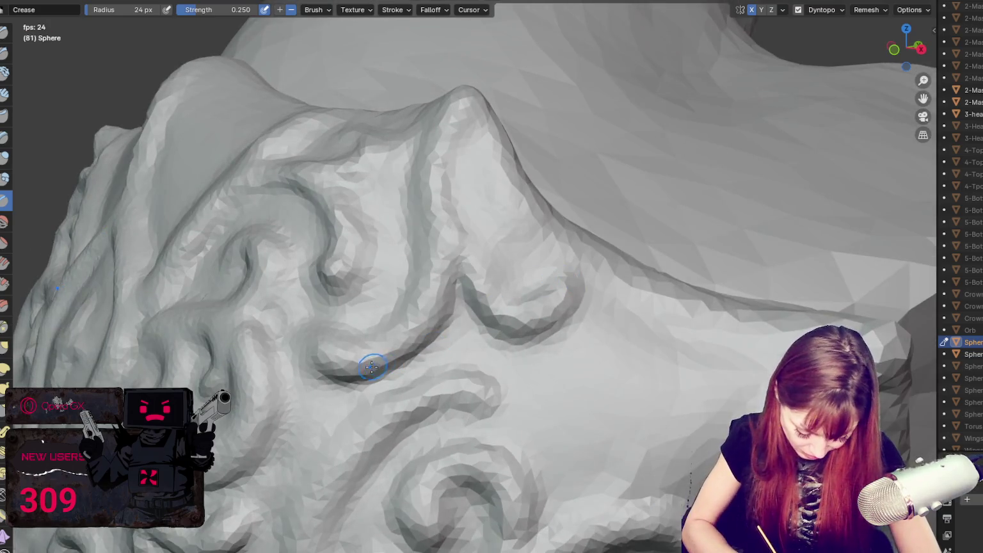
left_click(5, 179)
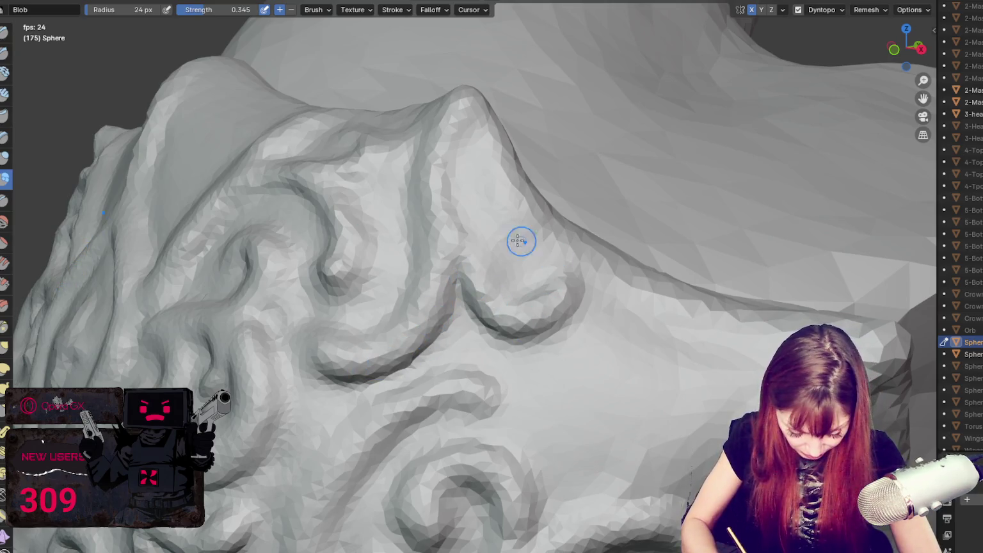
scroll(459, 251, "down", 3)
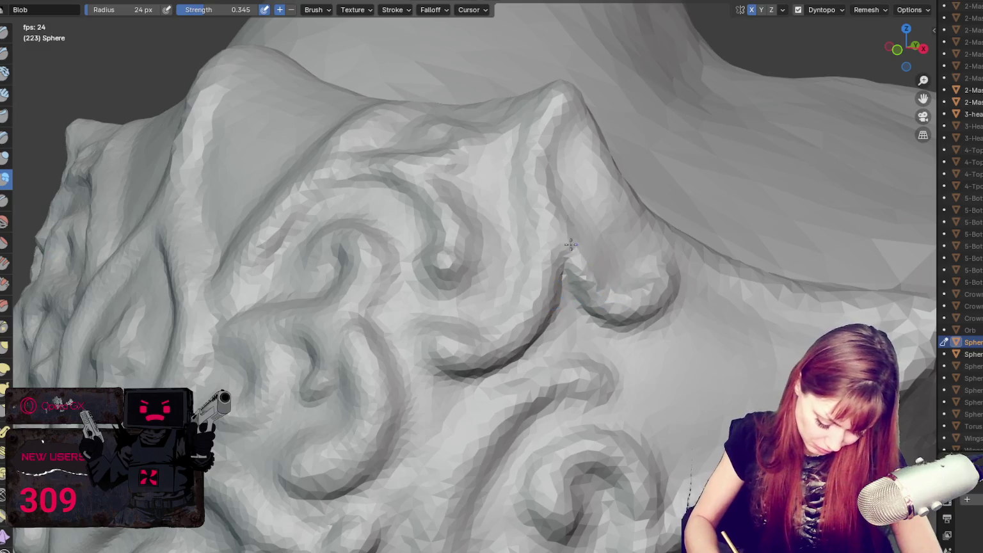
scroll(597, 282, "up", 3)
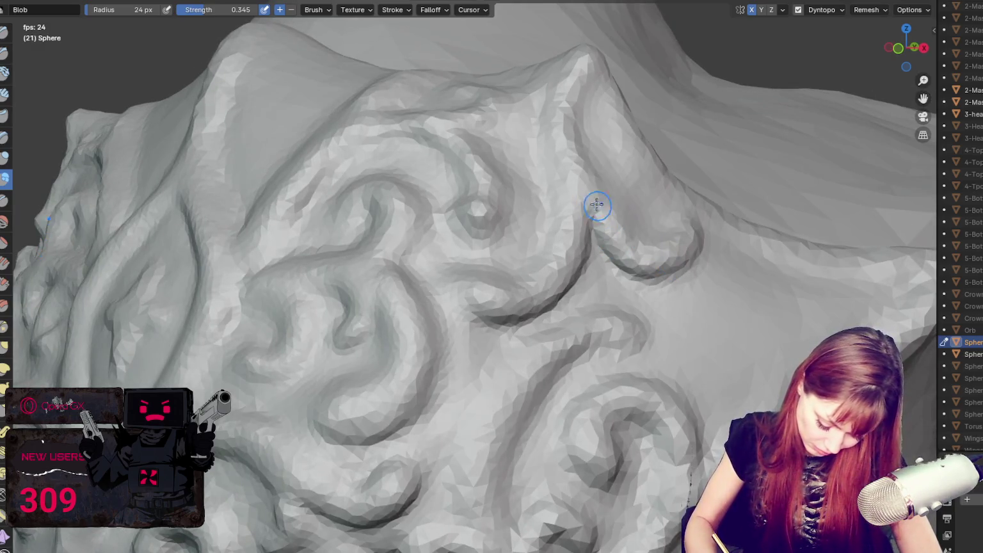
scroll(685, 243, "down", 3)
scroll(652, 171, "up", 3)
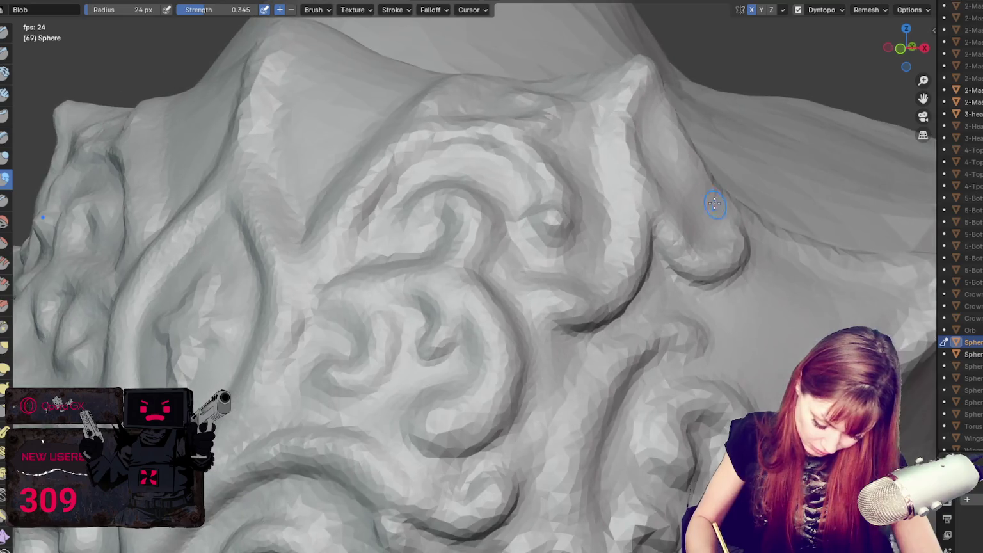
middle_click_drag(637, 174, 658, 199)
middle_click_drag(632, 234, 708, 226)
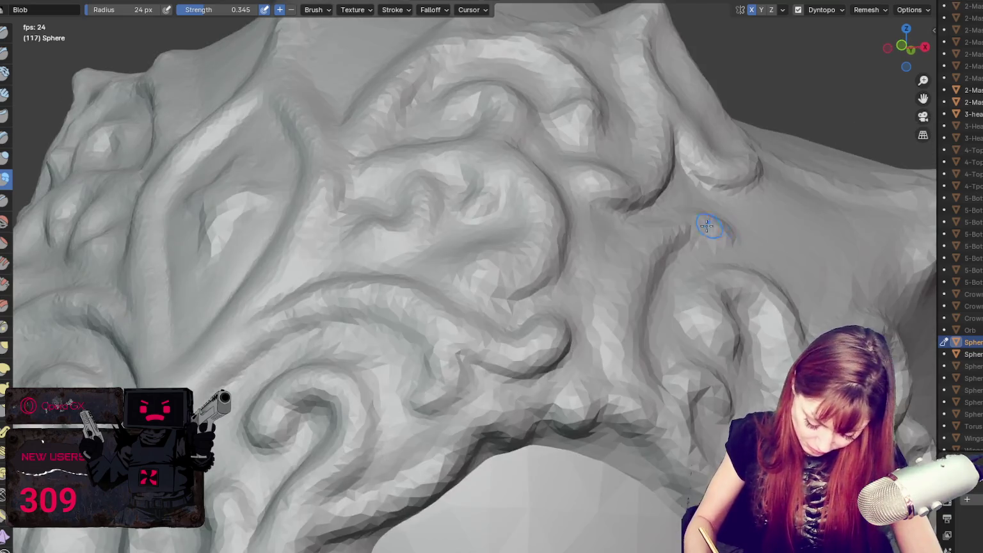
middle_click_drag(601, 196, 562, 248)
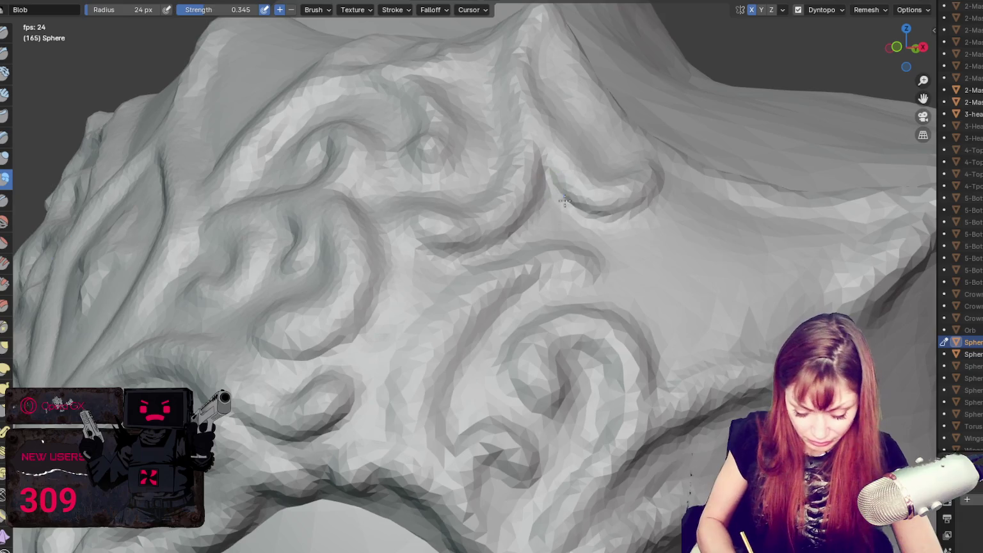
Step: Carve a crease along the swirl ridge with the Crease brush at 35 px, then 30 px
key("g")
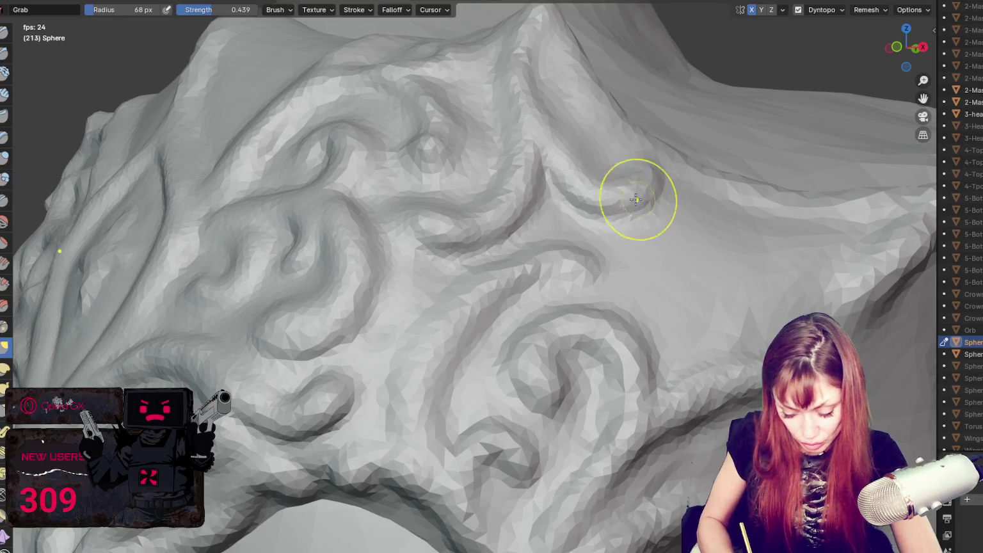
key("shift+c")
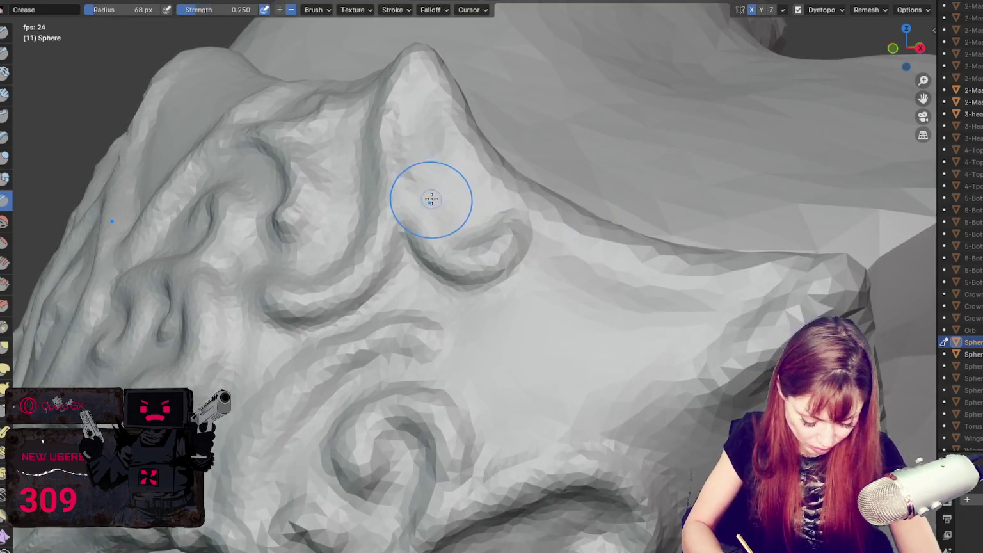
key("f")
left_click(420, 286)
left_click_drag(372, 259, 416, 340)
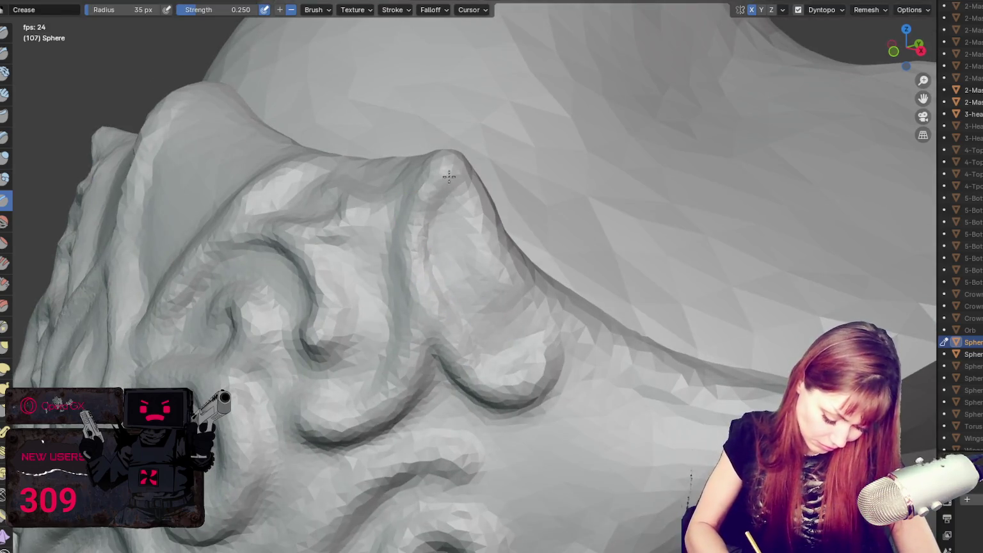
key("f")
left_click(351, 229)
Step: Orbit along the crown's back edge with the Grab brush active at 49 px
mouse_move(345, 237)
middle_mouse_down()
mouse_move(499, 247)
mouse_move(547, 308)
middle_mouse_up()
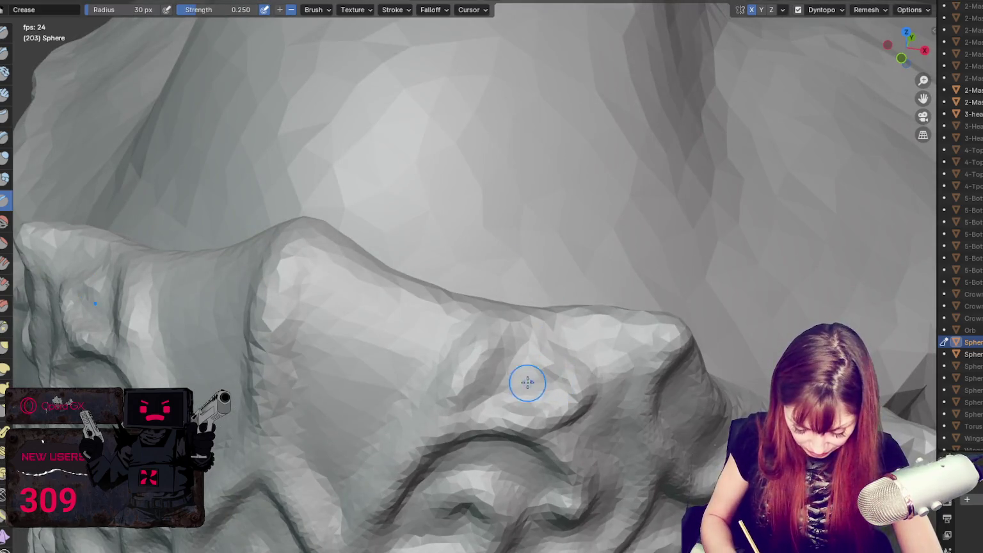
middle_click_drag(528, 383, 698, 360)
scroll(701, 357, "up", 2)
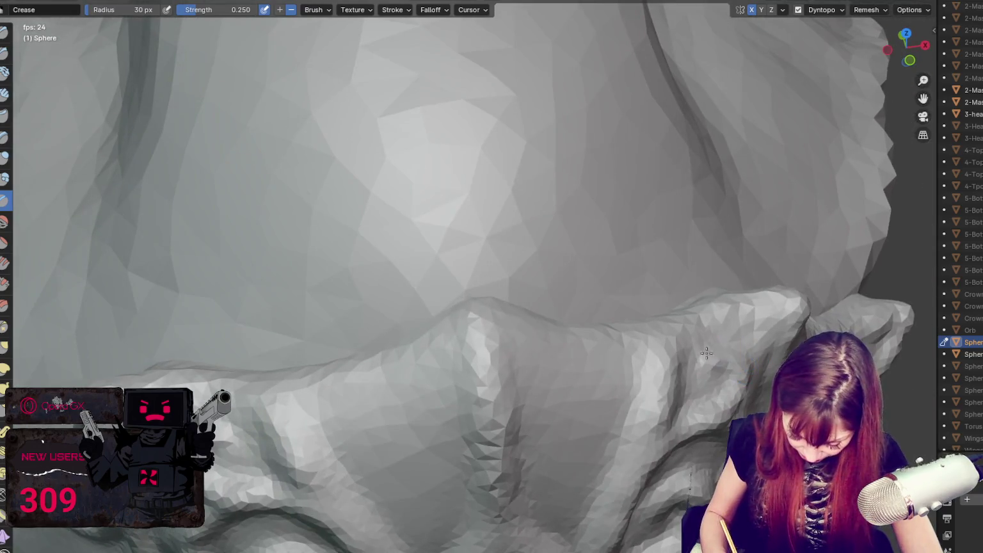
key("g")
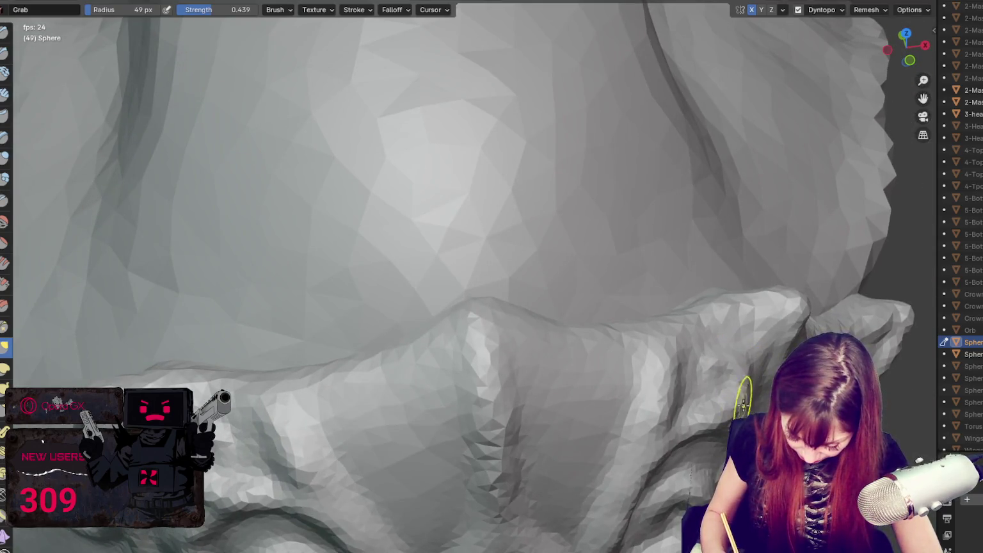
middle_click_drag(688, 427, 709, 341)
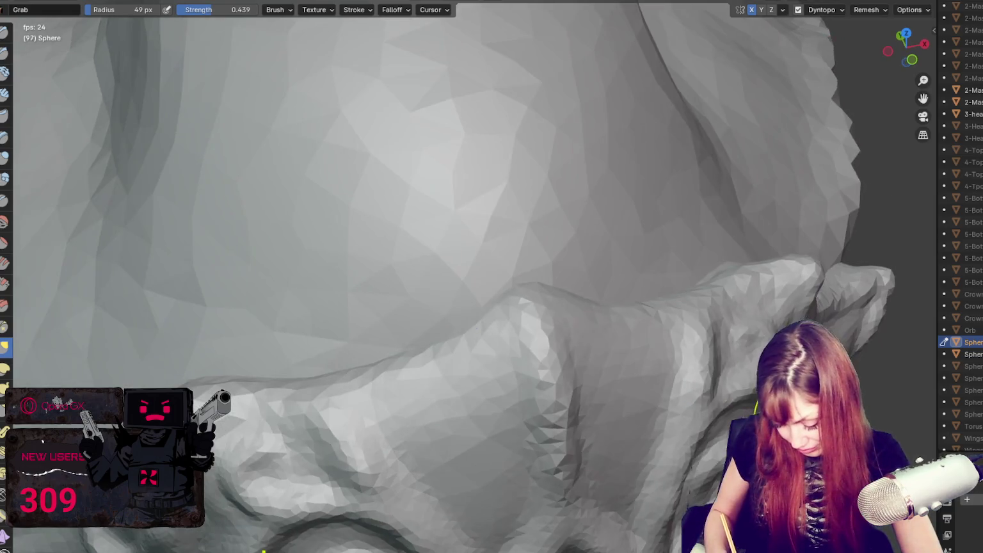
middle_click_drag(668, 444, 686, 367)
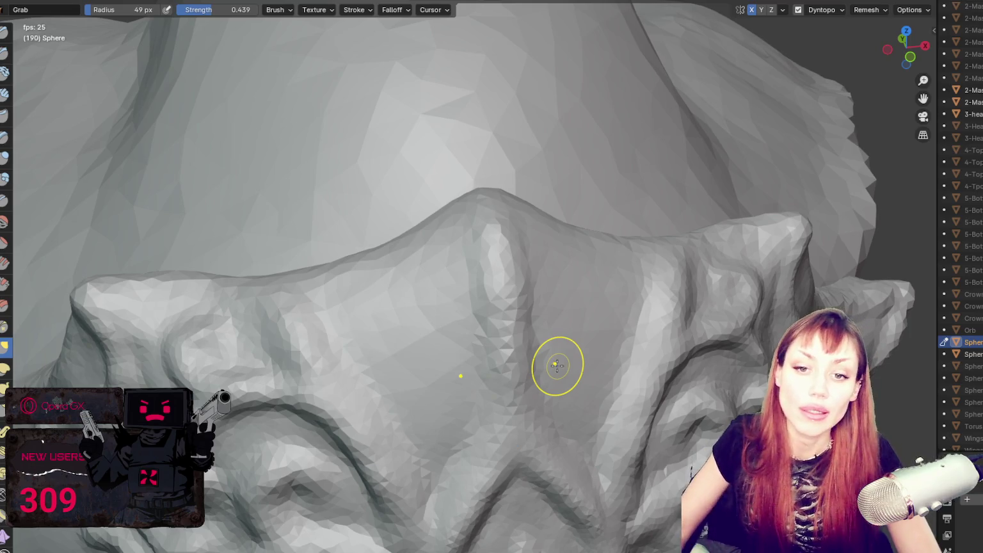
Step: Frame the whole crowned mask and tweak the crown's points with a 36 px Grab brush
scroll(346, 233, "down", 6)
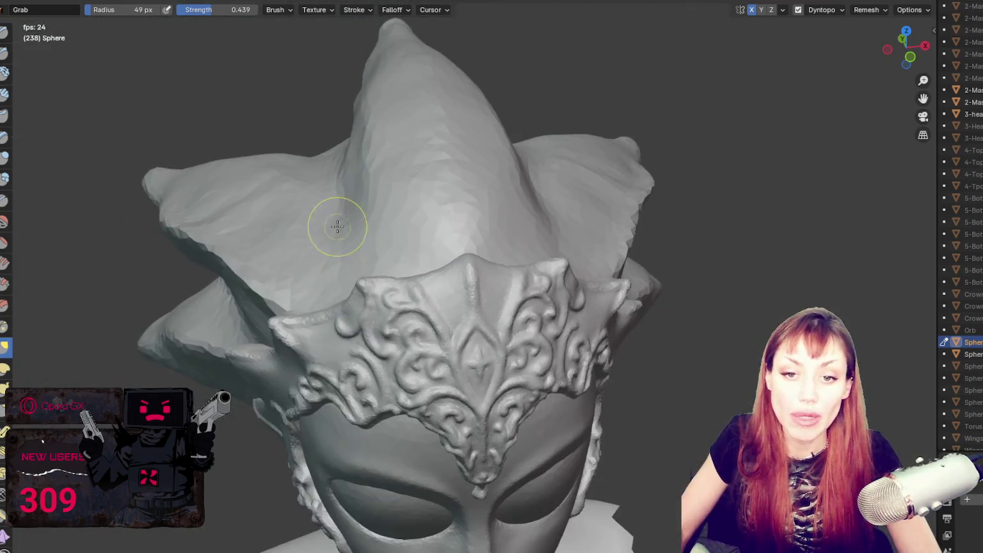
middle_click_drag(329, 219, 415, 163)
scroll(588, 210, "up", 2)
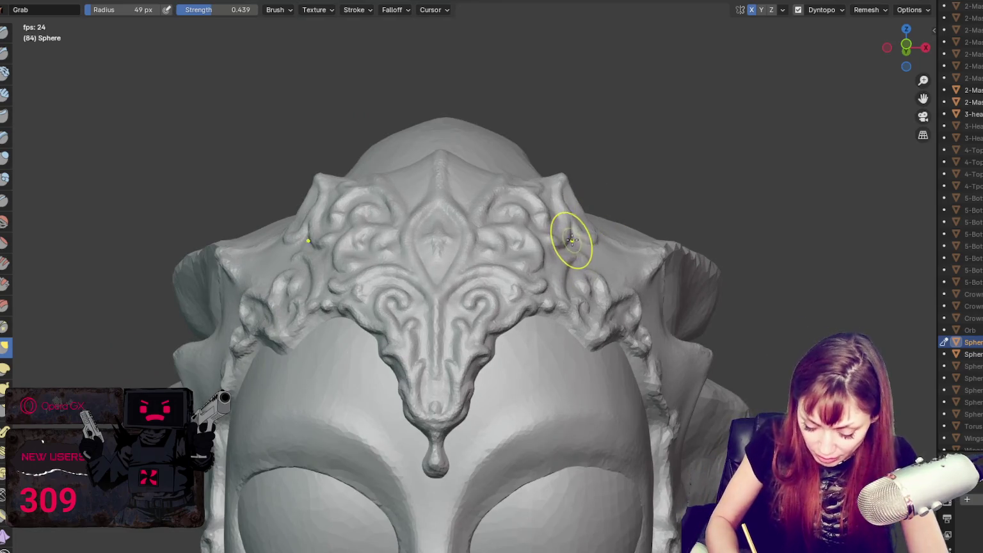
key("f")
left_click(567, 233)
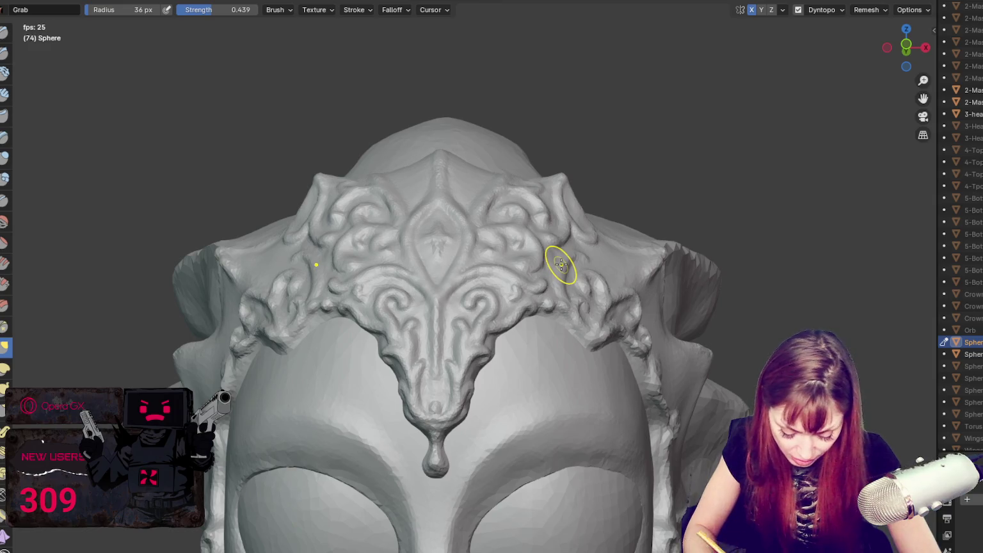
mouse_move(523, 292)
middle_mouse_down()
mouse_move(630, 243)
mouse_move(496, 311)
middle_mouse_up()
Step: Reshape the crown's pointed side peaks with the Grab brush resized to 38 px
key("f")
key("f")
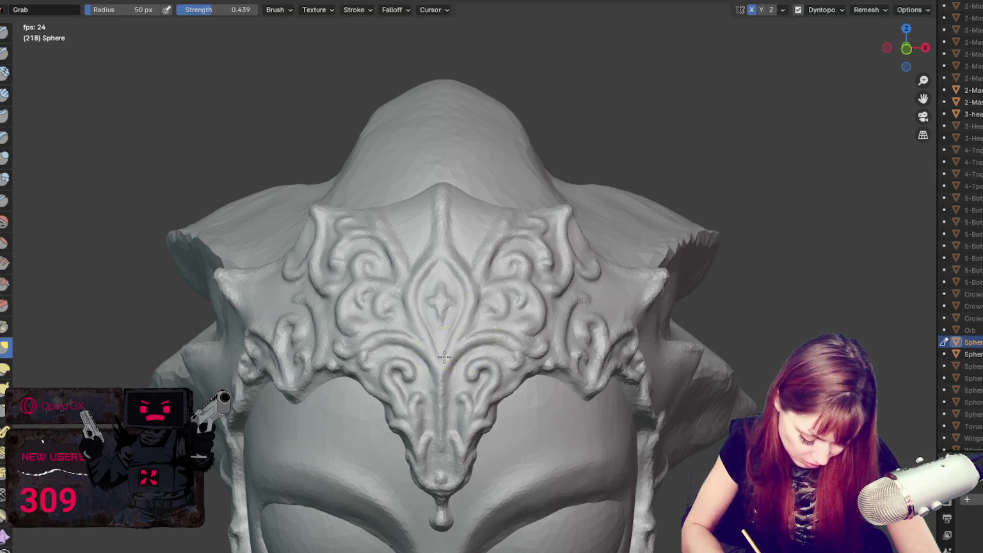
middle_click_drag(453, 356, 555, 315)
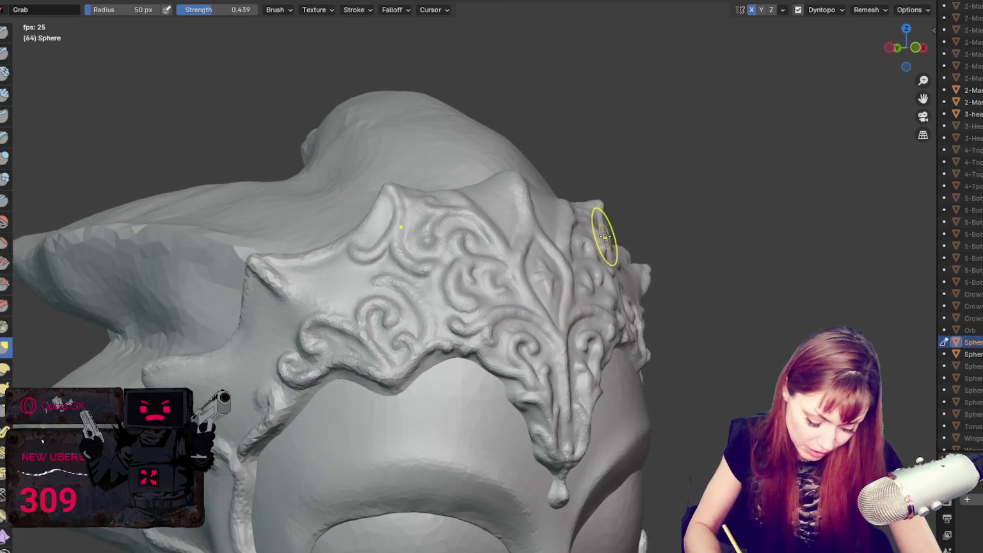
middle_click_drag(604, 231, 571, 224)
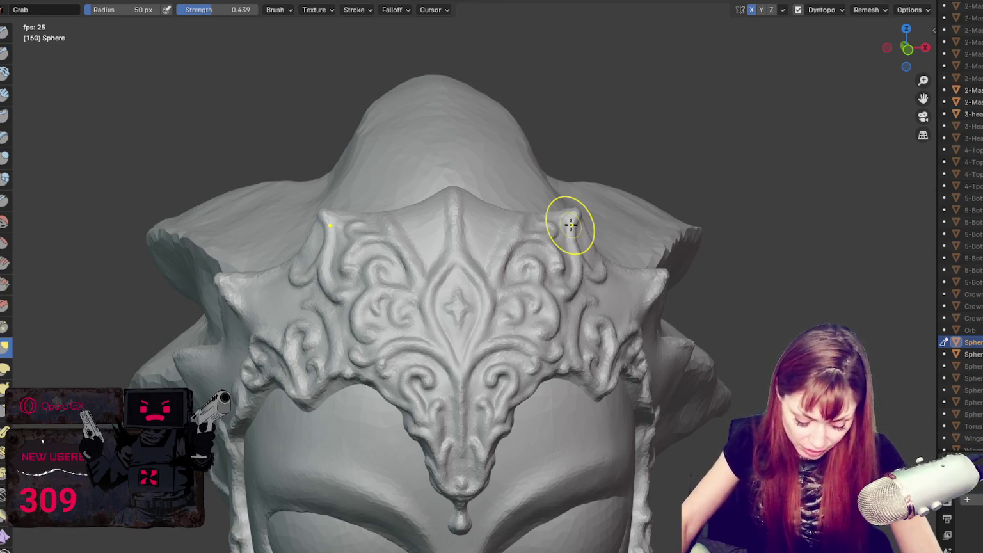
key("f")
left_click(586, 224)
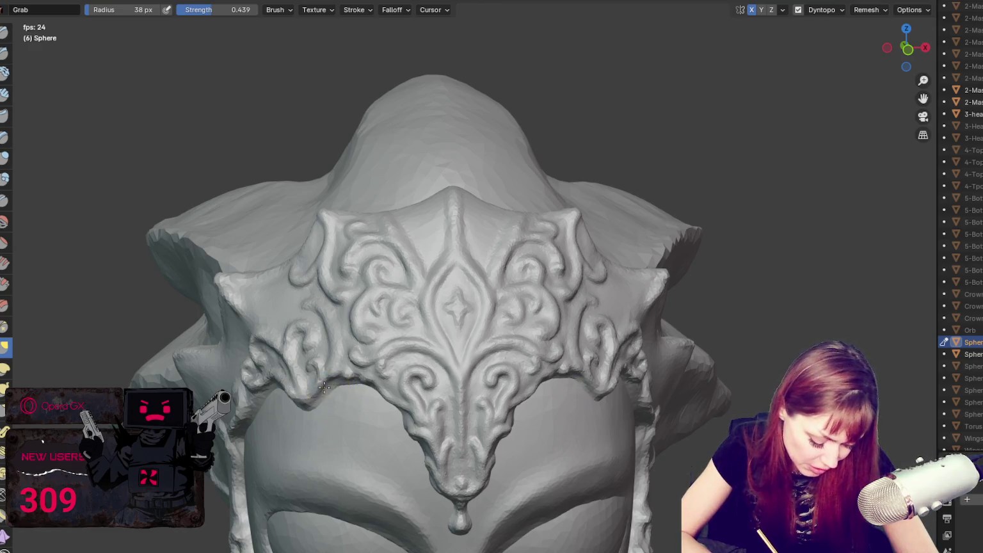
mouse_move(442, 327)
middle_mouse_down()
mouse_move(591, 300)
mouse_move(445, 373)
middle_mouse_up()
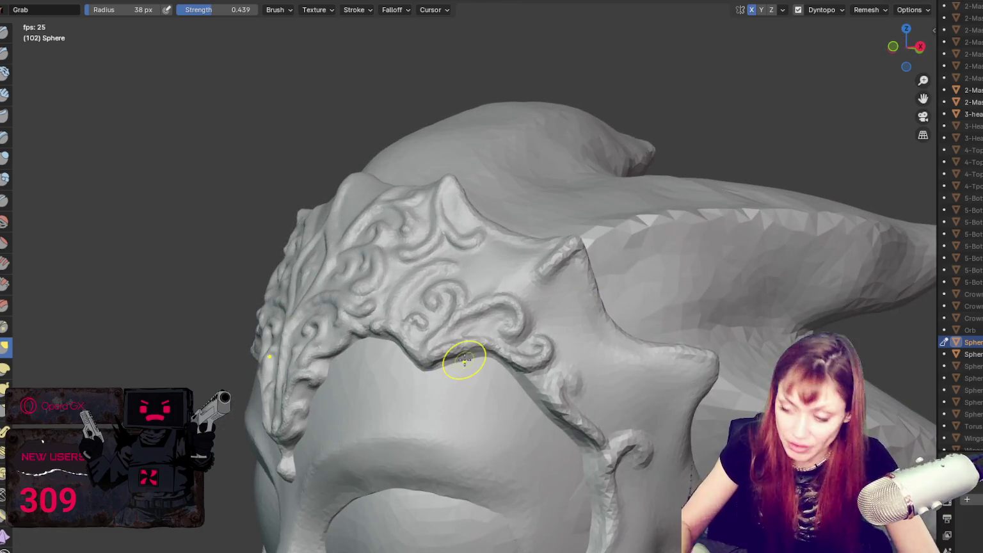
Step: Pull the side strand beneath the crown into a longer ridge and enlarge the Grab radius
scroll(461, 358, "up", 3)
middle_click_drag(504, 281, 505, 434)
scroll(505, 434, "down", 5)
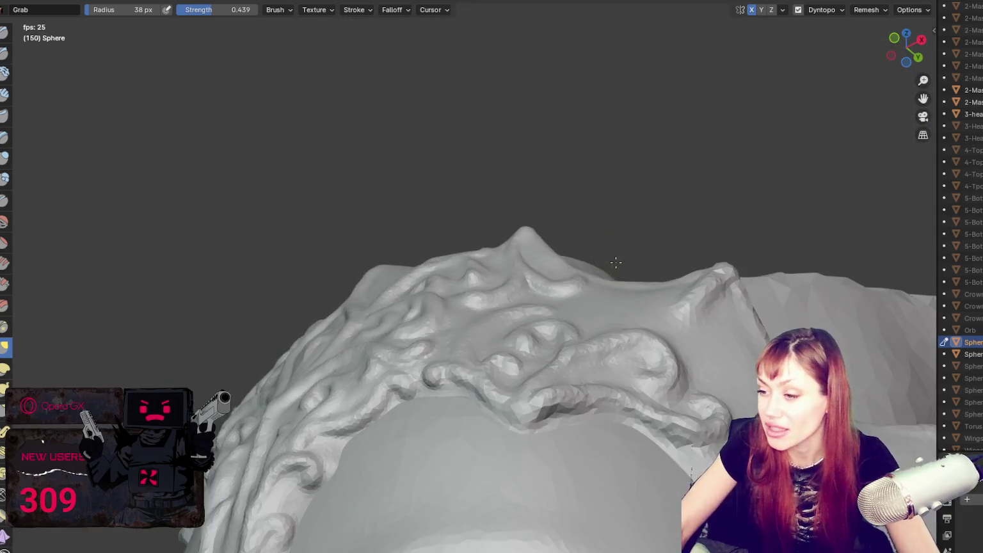
left_click_drag(517, 395, 523, 397)
key("f")
left_click(566, 391)
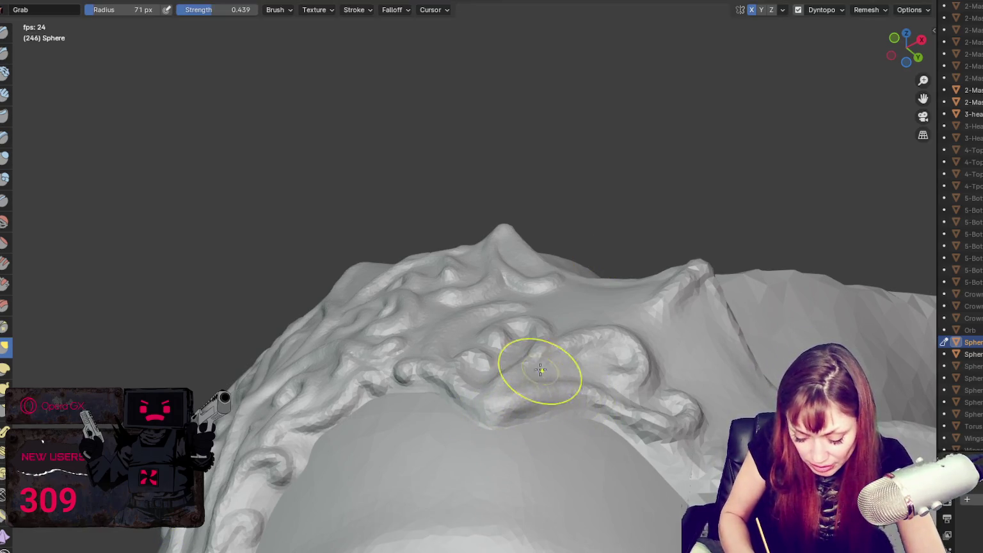
Step: Build a rounded knob inside the side swirl curl with Blob, outlining it with Crease strokes
key("shift+c")
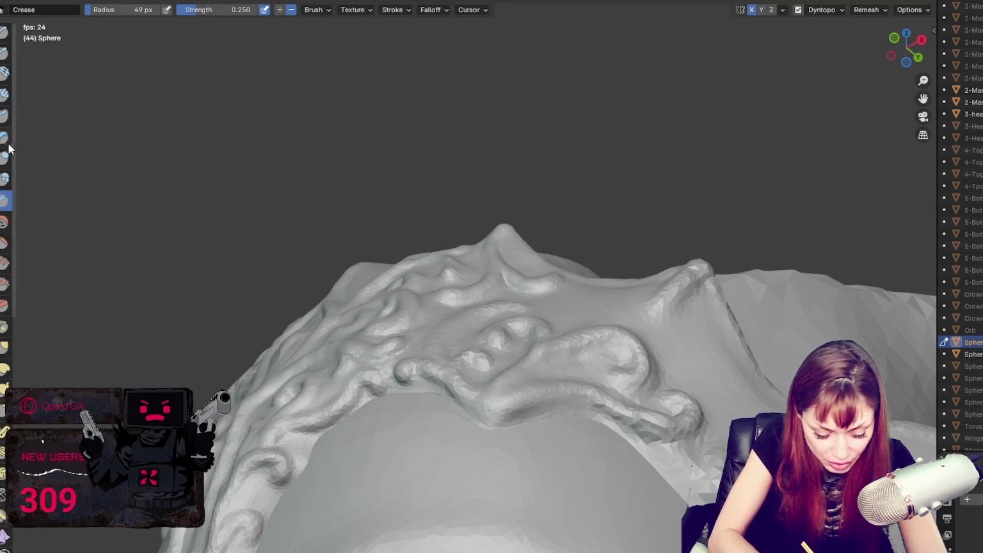
left_click(3, 180)
mouse_move(529, 358)
middle_mouse_down()
mouse_move(575, 402)
mouse_move(576, 134)
middle_mouse_up()
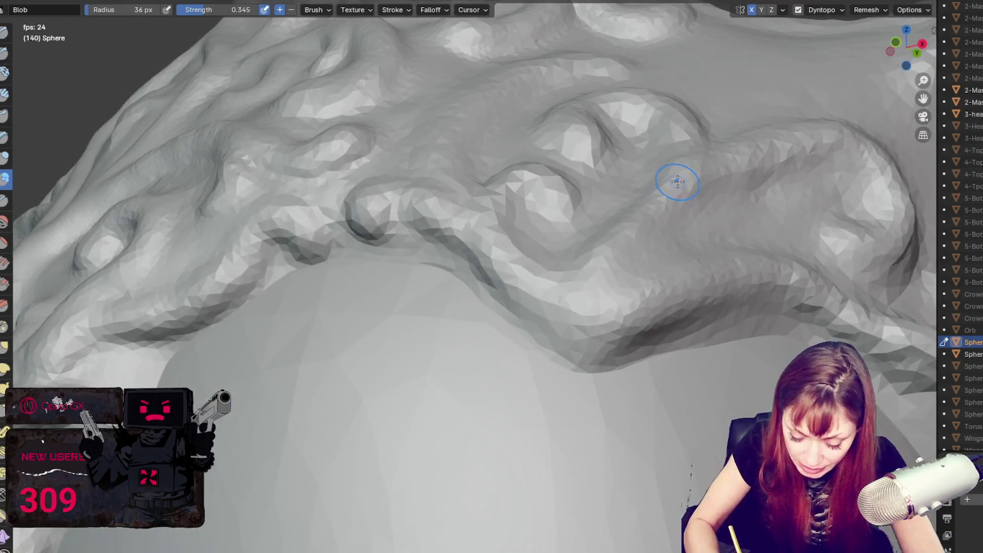
middle_click_drag(688, 176, 658, 228)
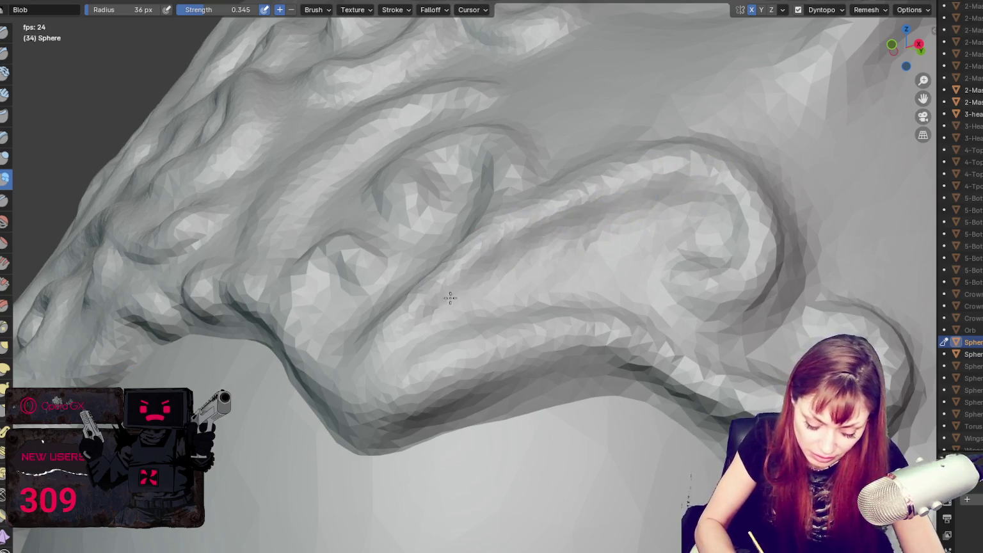
scroll(544, 275, "up", 1)
scroll(564, 326, "up", 1)
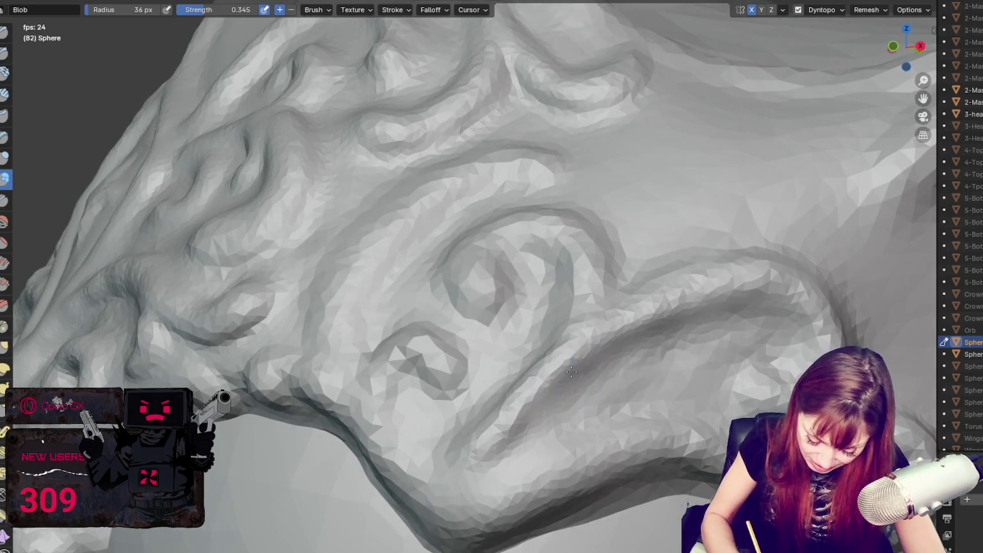
scroll(606, 384, "up", 1)
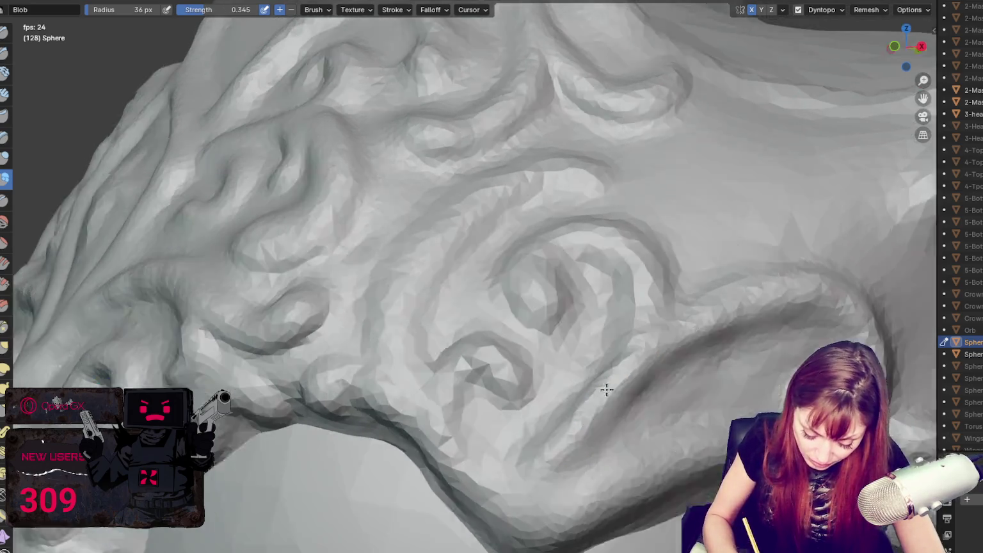
scroll(607, 389, "up", 1)
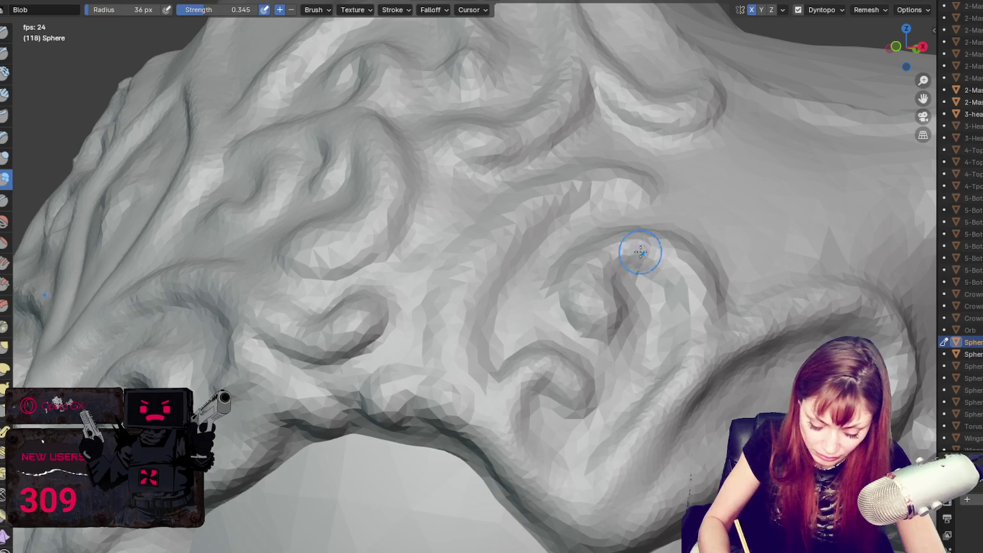
key("shift+c")
middle_click_drag(638, 287, 544, 288)
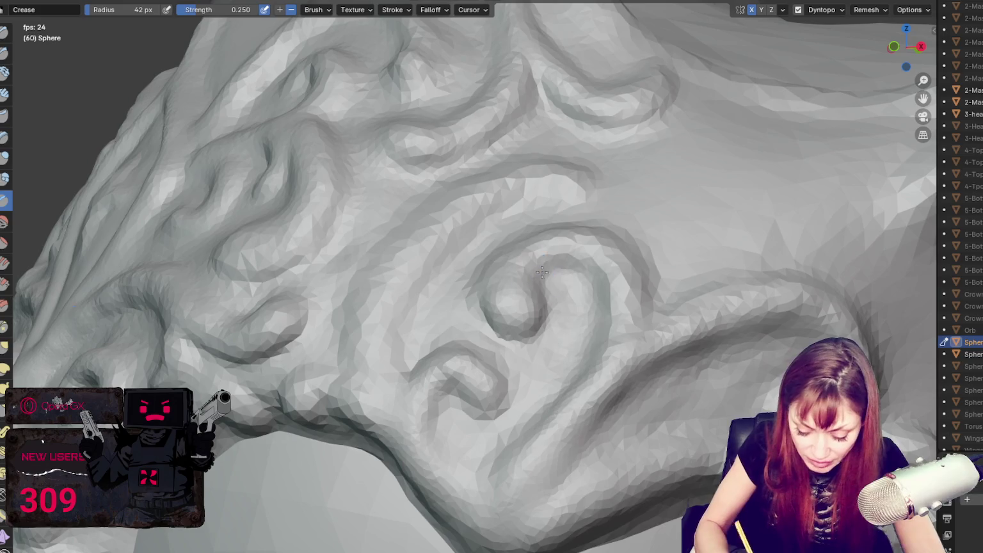
key("g")
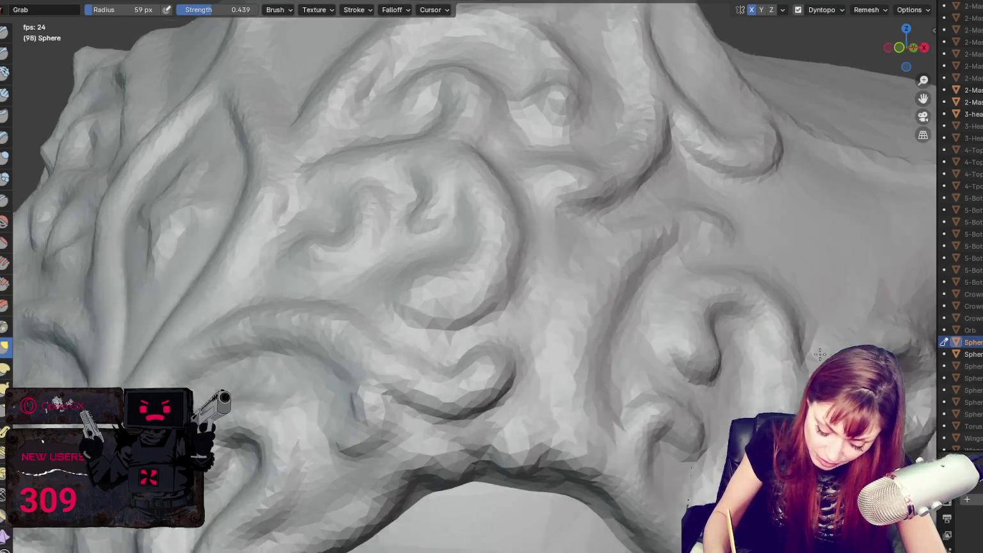
Step: Deepen the grooves along the swirl ridges below the crown's side point with a 33 px Crease brush
key("shift+c")
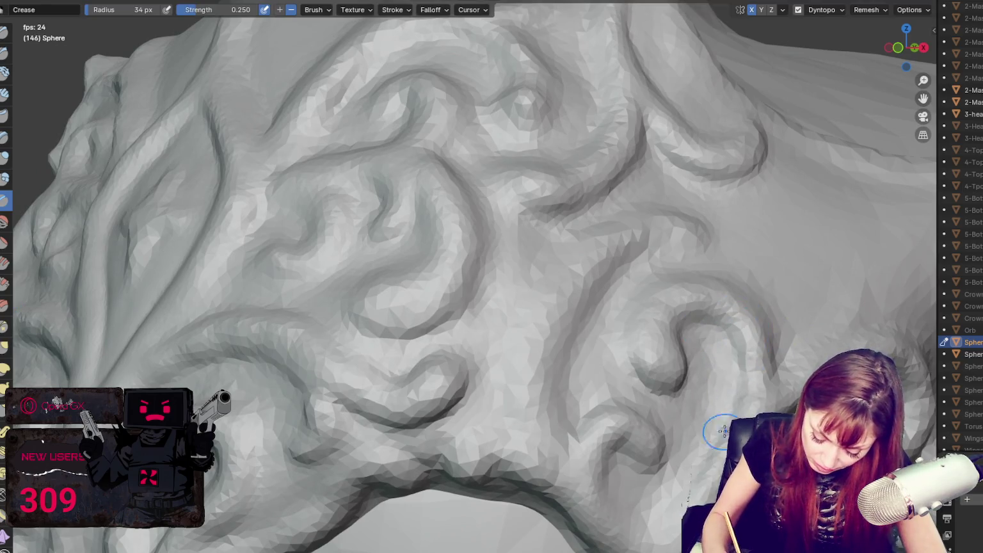
middle_click_drag(746, 339, 495, 371)
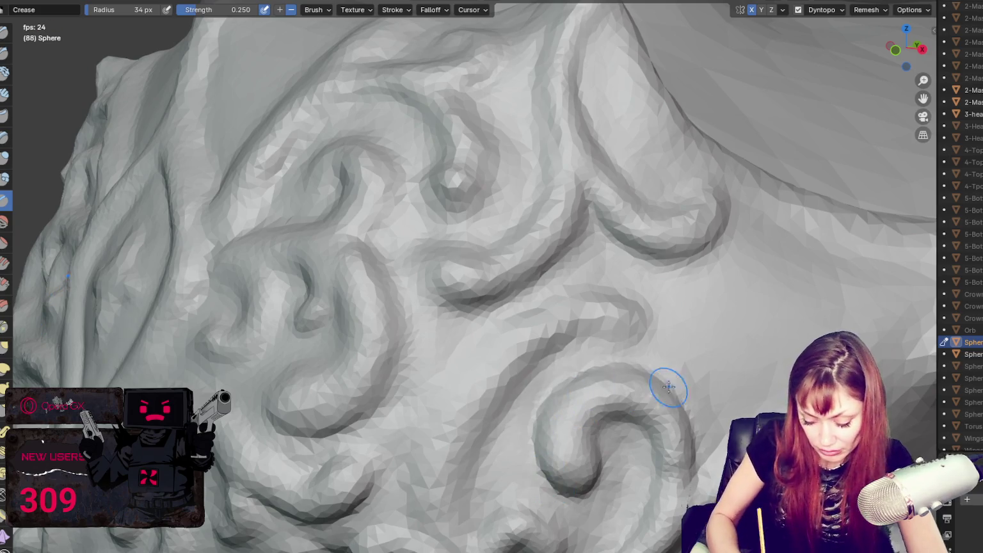
left_click_drag(492, 437, 482, 482)
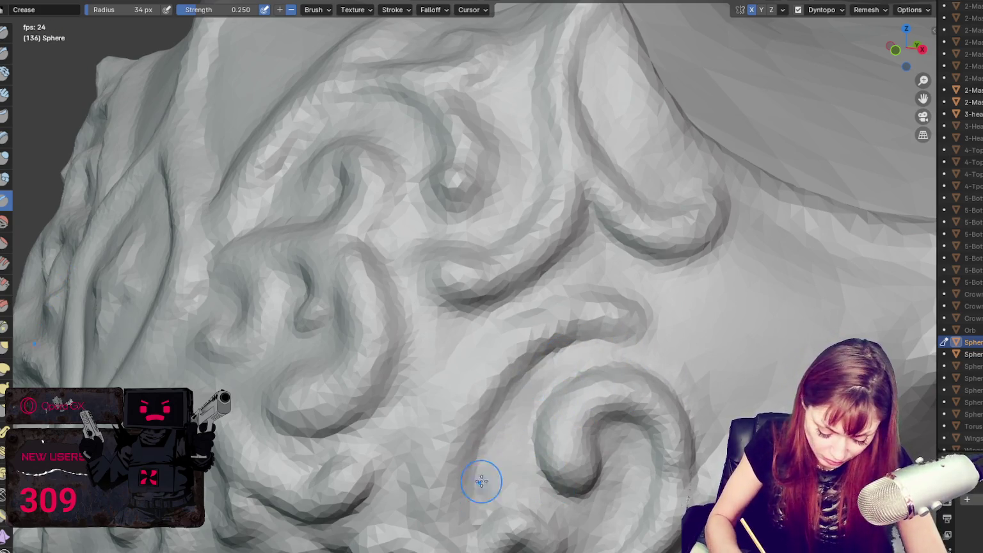
middle_click_drag(453, 379, 553, 367)
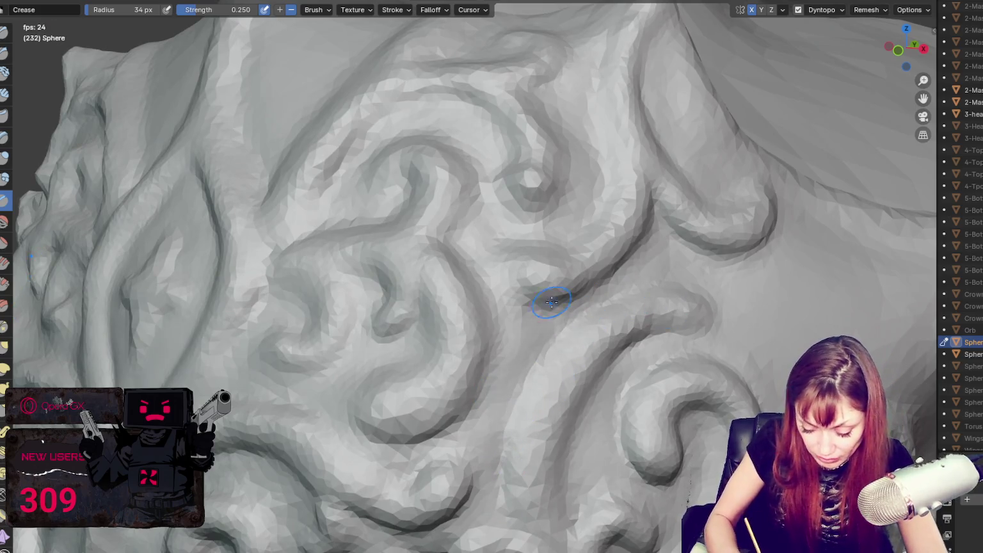
middle_click_drag(575, 307, 544, 246)
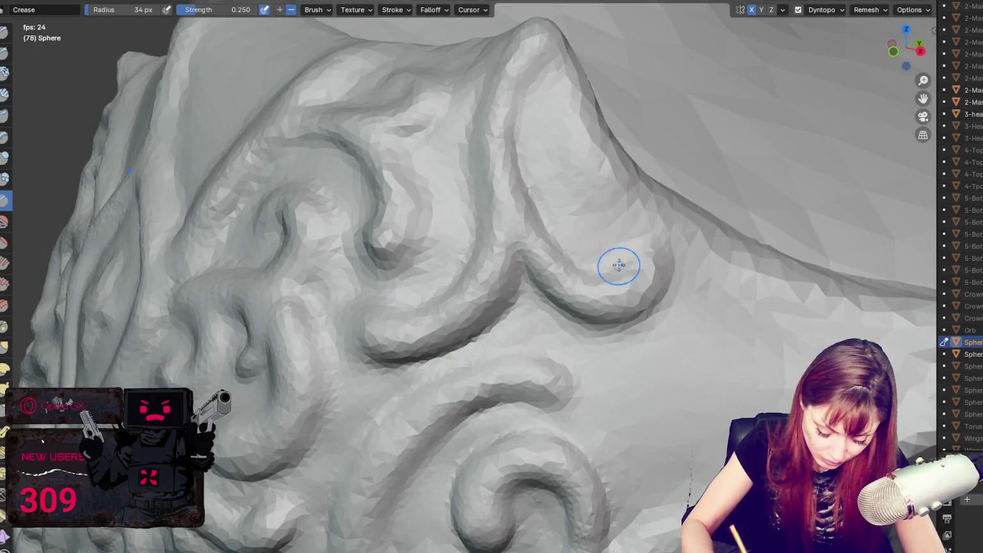
middle_click_drag(511, 288, 583, 229)
middle_click_drag(616, 145, 589, 190)
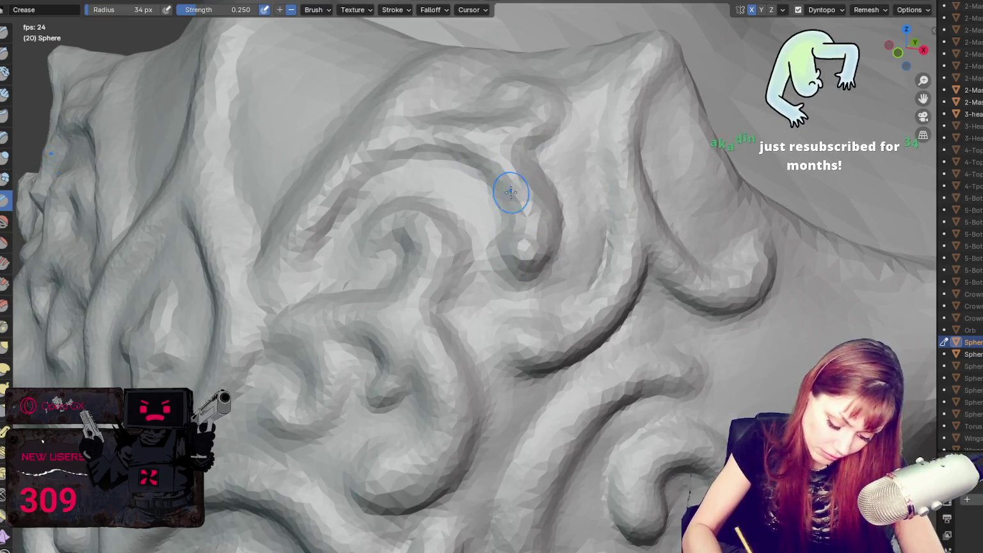
middle_click_drag(572, 120, 555, 167)
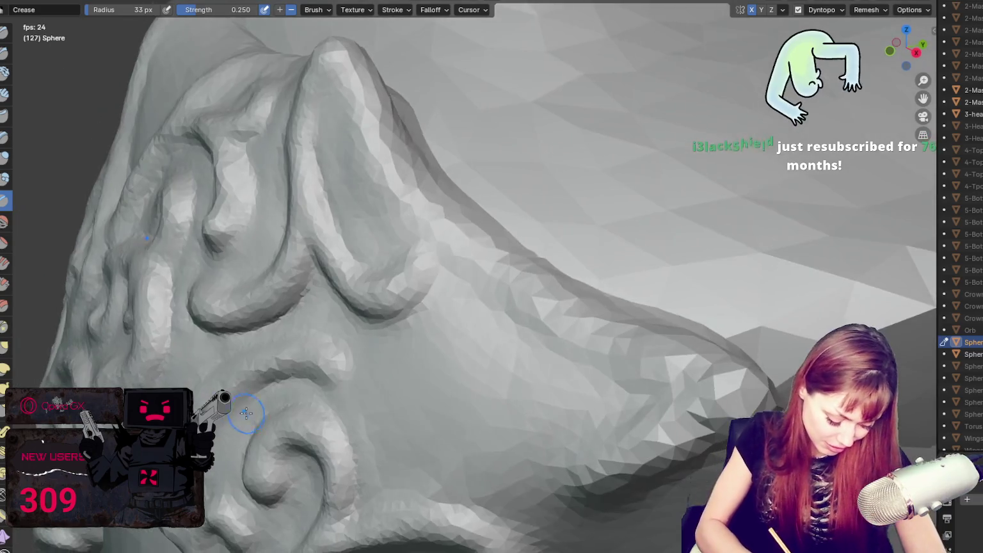
Step: Sharpen the side swirl grooves and add volume, alternating Grab, Blob and a 39 px Crease brush
key("g")
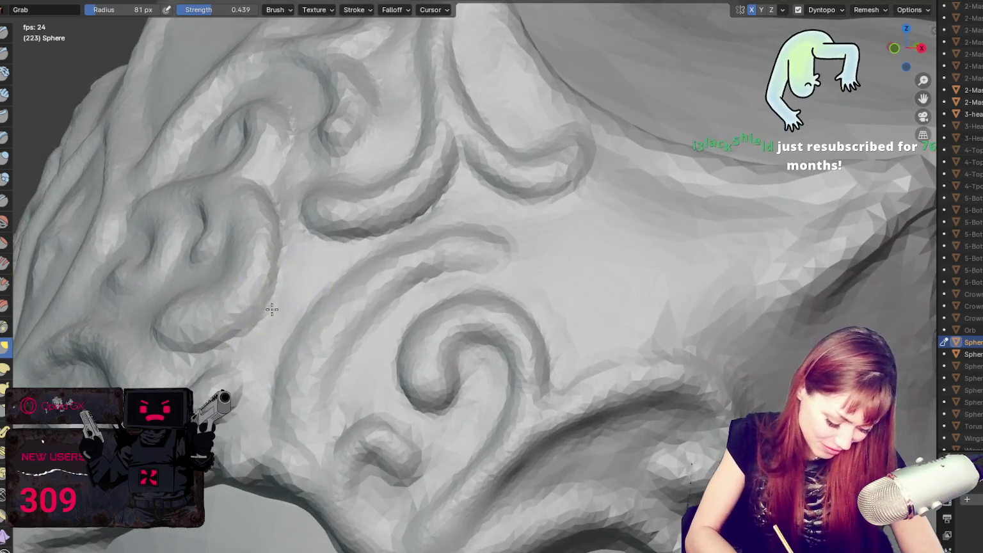
key("shift+c")
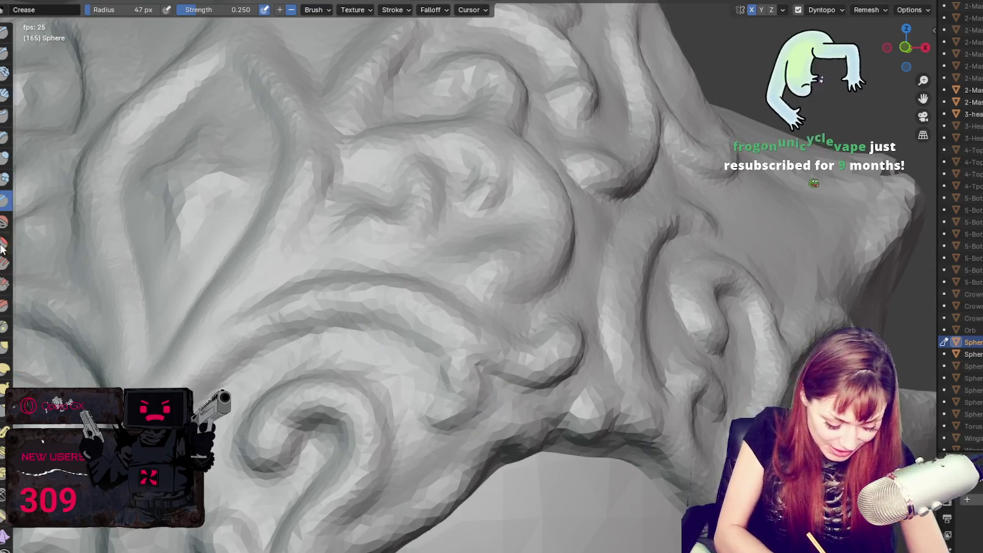
left_click(5, 178)
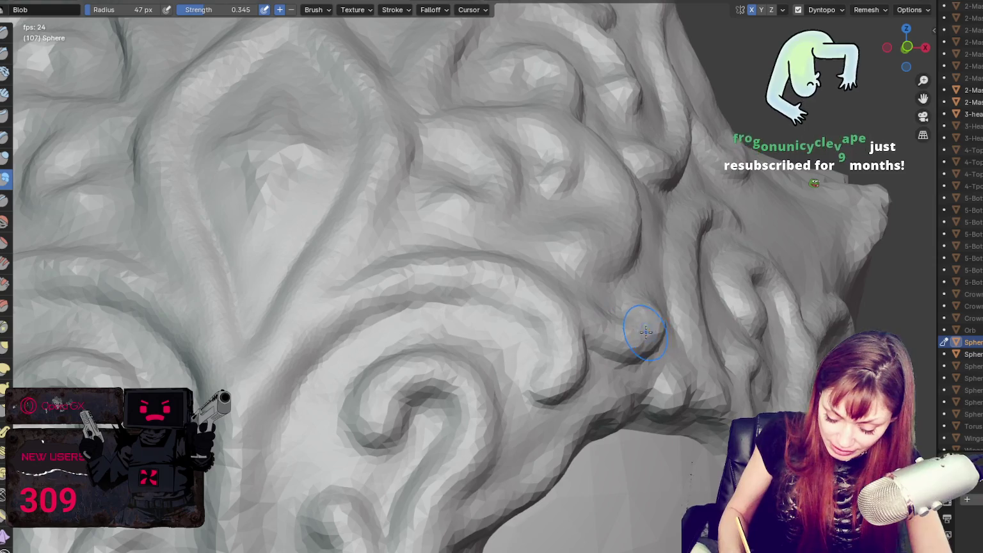
key("shift+c")
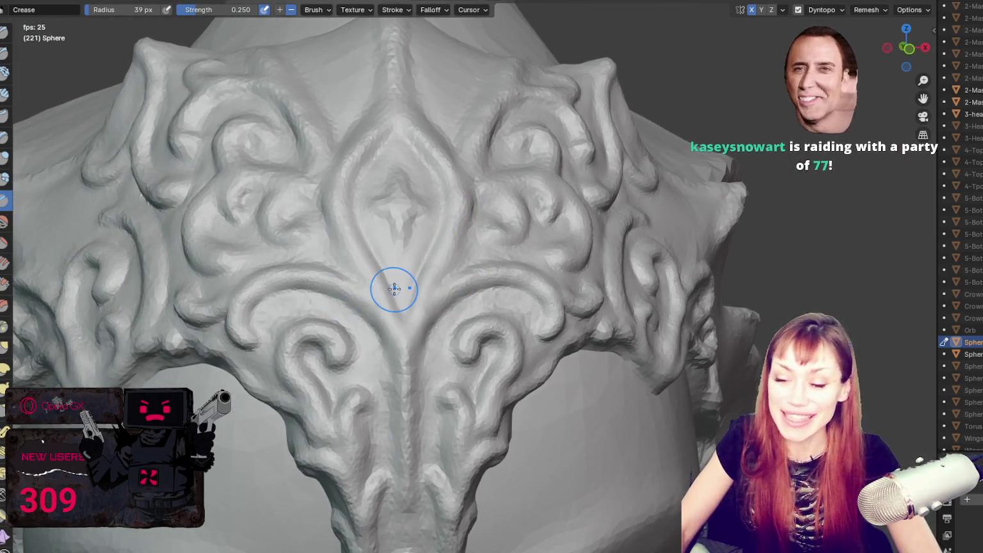
Step: With a 56 px Grab brush active, zoom out to the full bust and orbit to its left side
key("g")
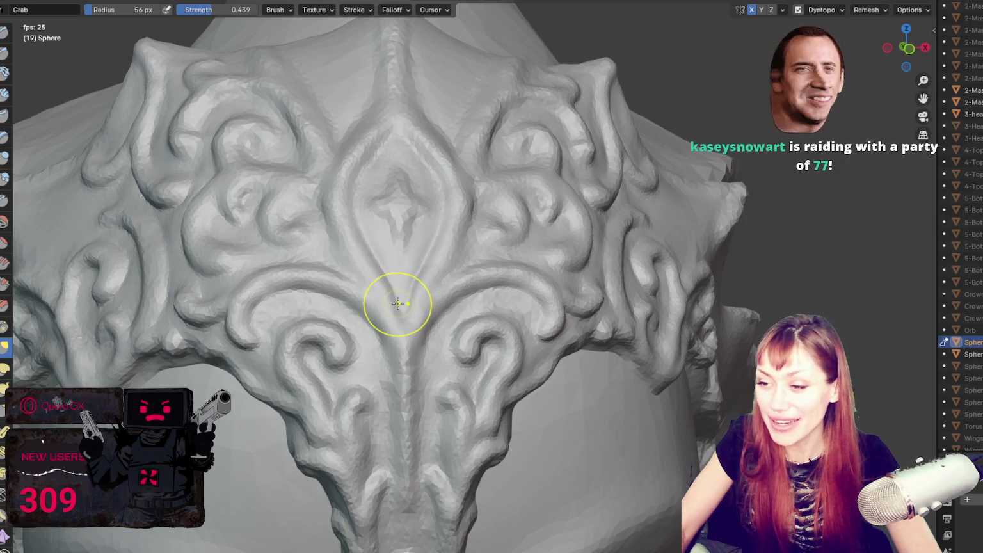
scroll(448, 244, "down", 4)
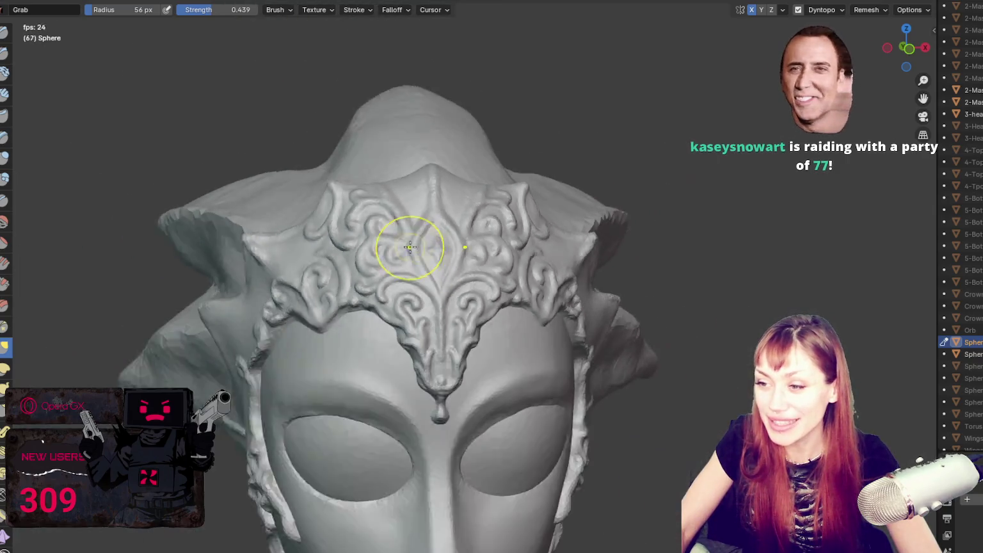
scroll(487, 211, "down", 2)
scroll(513, 186, "down", 2)
middle_click_drag(513, 186, 527, 186)
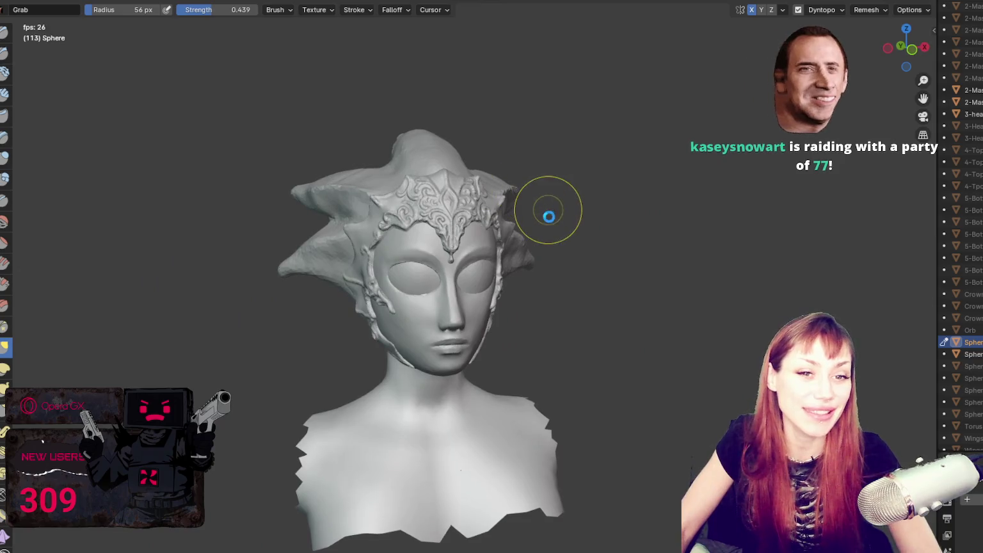